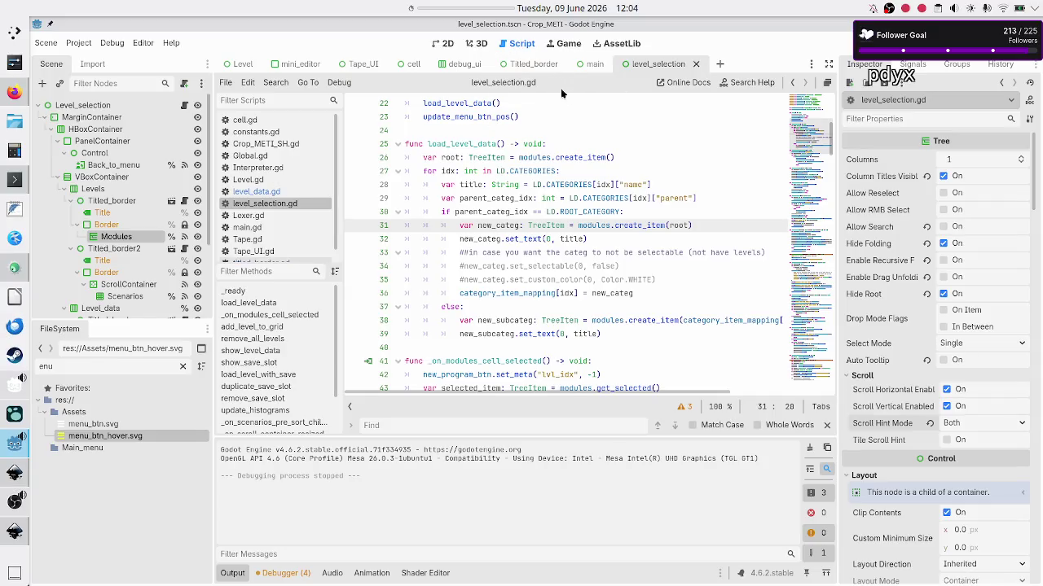
# Step: Revert the Modules tree's scroll hint mode to Disabled and save the scene
pyautogui.click(929, 423)
pyautogui.click(548, 281)
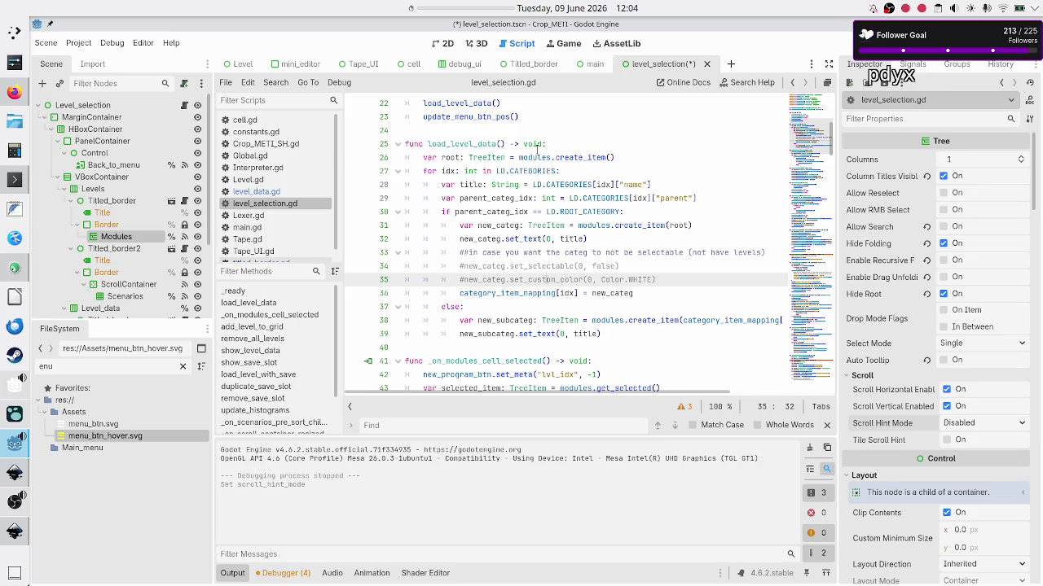
pyautogui.hotkey('ctrl', 's')
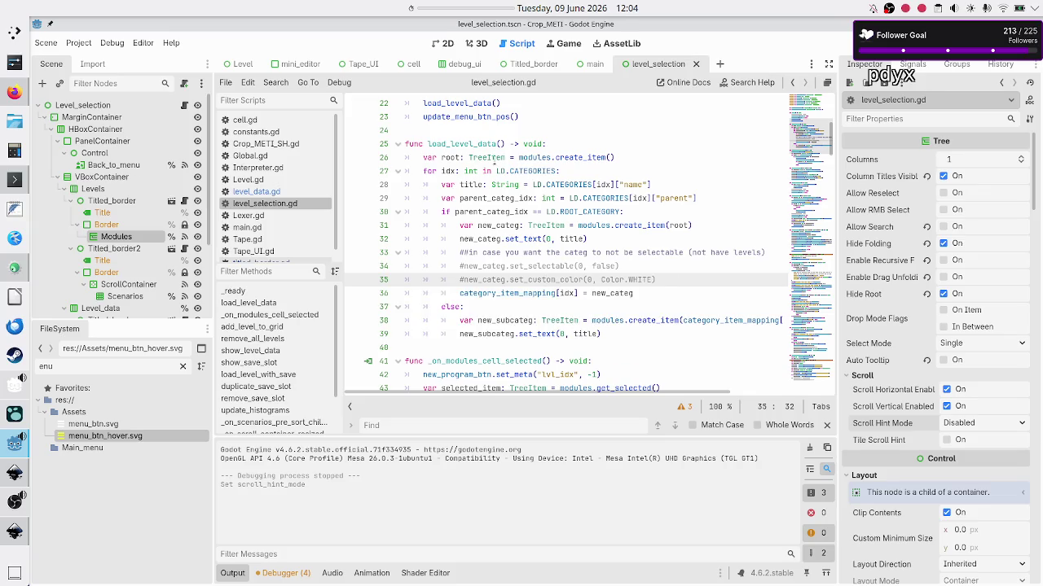
# Step: Check the TreeItem and set_text lines in the script, then run the current scene
pyautogui.doubleClick(544, 225)
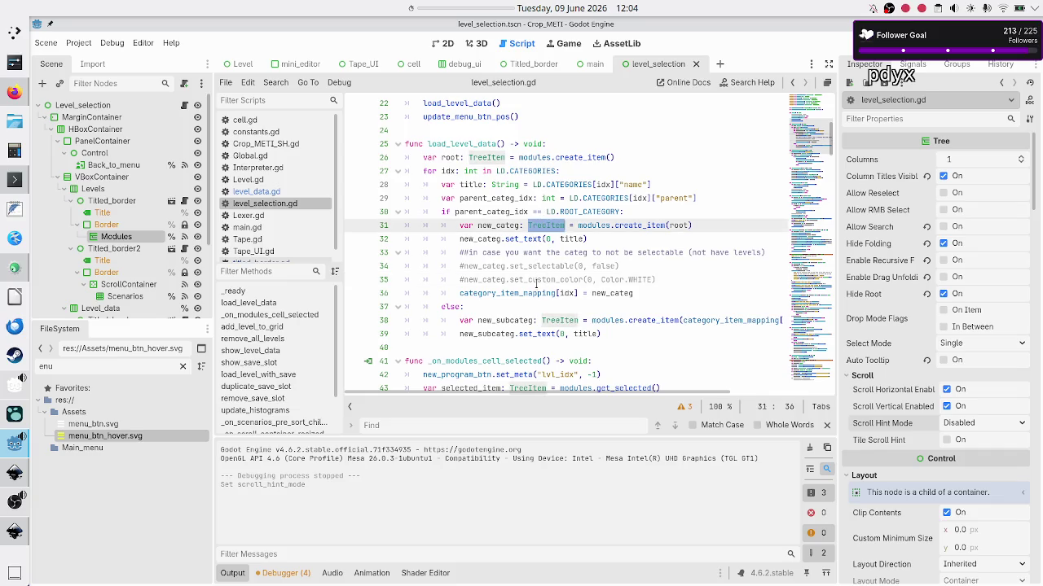
pyautogui.doubleClick(525, 238)
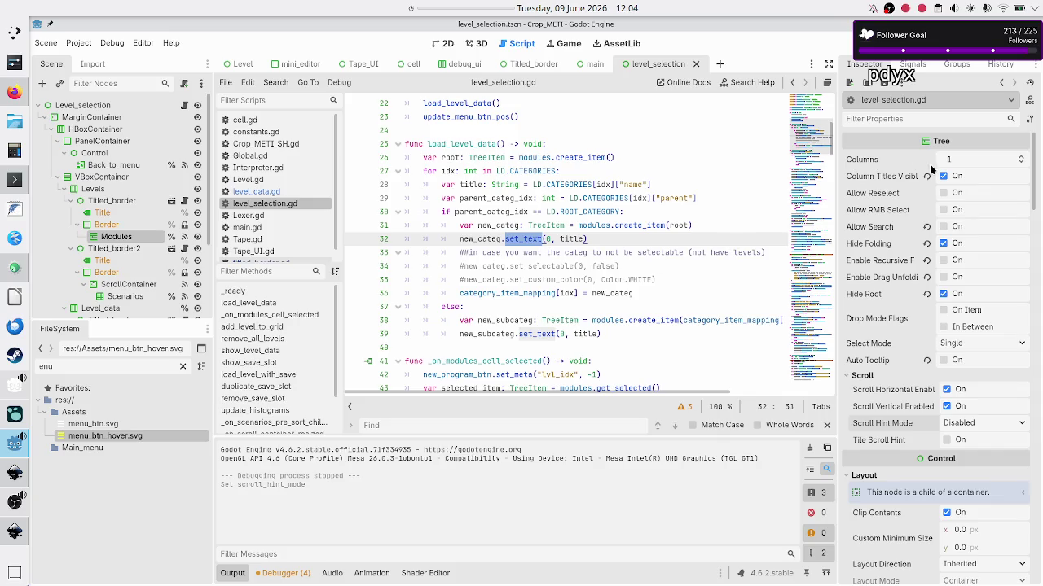
pyautogui.click(552, 238)
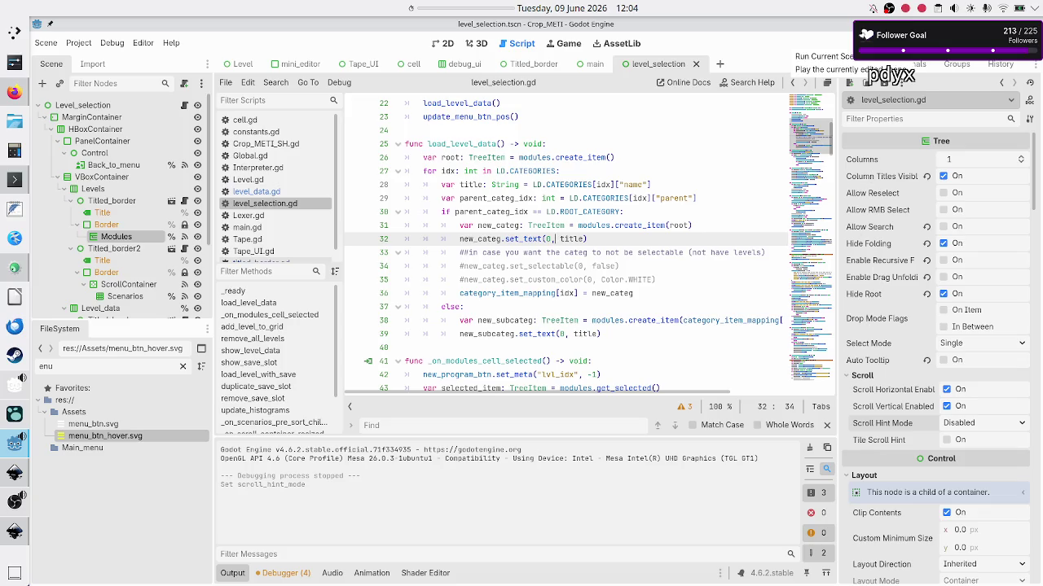
pyautogui.click(912, 63)
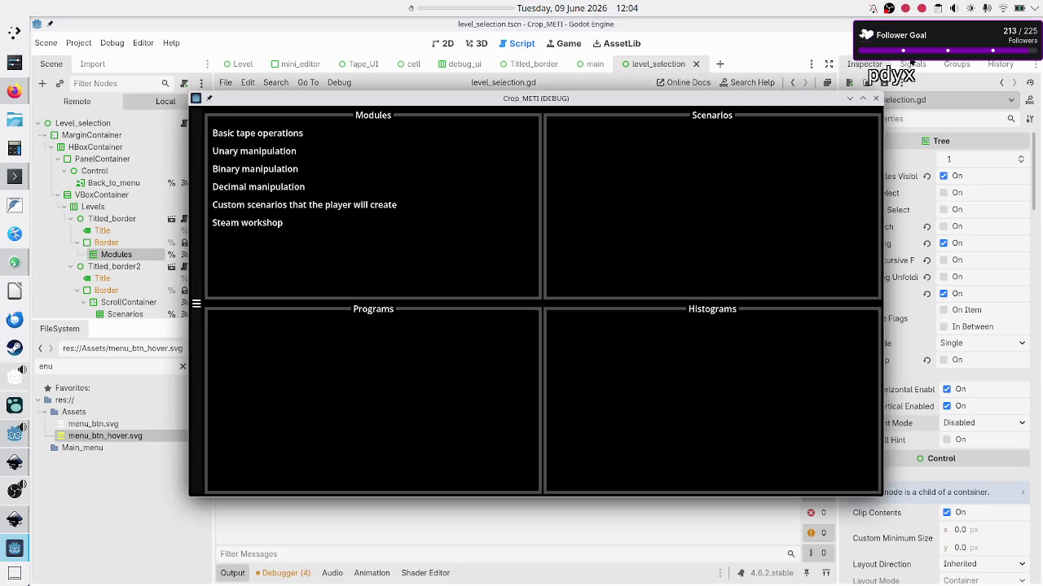
# Step: Shrink the Crop_METI game window much narrower, then widen it slightly to check panel fit
pyautogui.moveTo(885, 259)
pyautogui.mouseDown()
pyautogui.moveTo(589, 222)
pyautogui.moveTo(536, 224)
pyautogui.mouseUp()
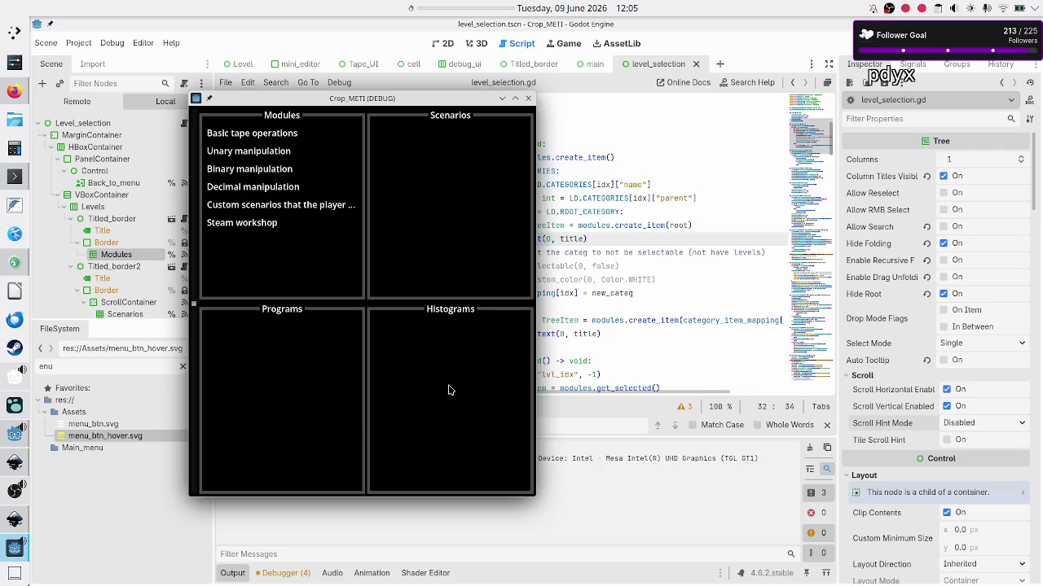
pyautogui.moveTo(535, 354); pyautogui.dragTo(535, 354)
pyautogui.moveTo(535, 356)
pyautogui.mouseDown()
pyautogui.moveTo(473, 357)
pyautogui.moveTo(560, 359)
pyautogui.moveTo(449, 363)
pyautogui.moveTo(490, 366)
pyautogui.mouseUp()
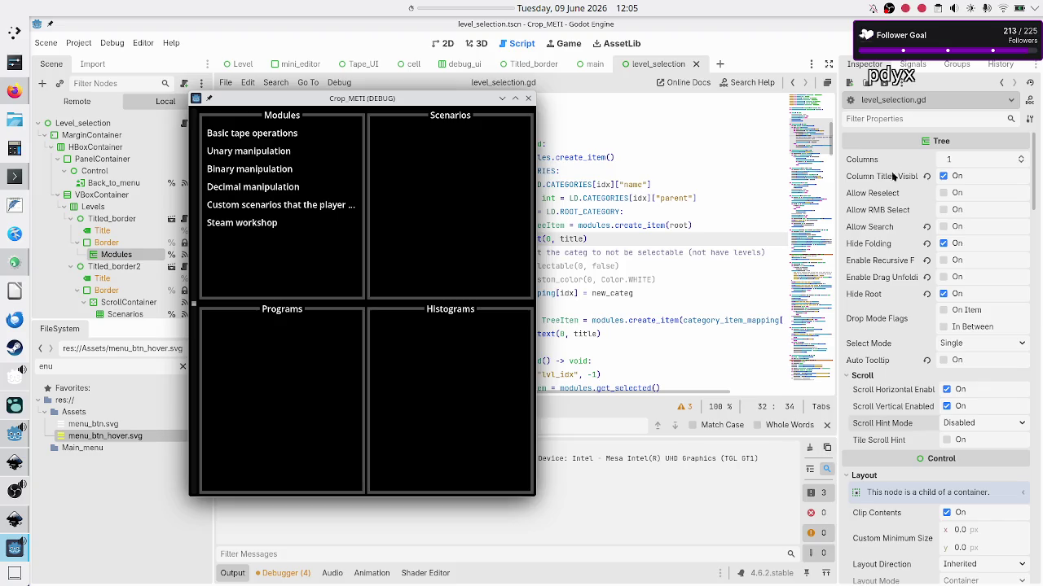
pyautogui.moveTo(884, 193)
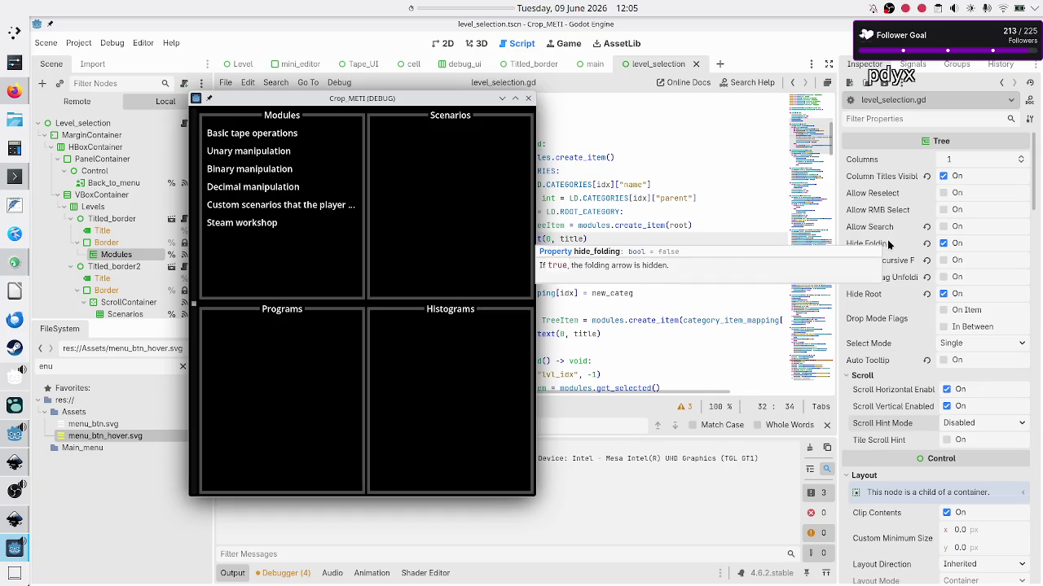
pyautogui.moveTo(879, 248)
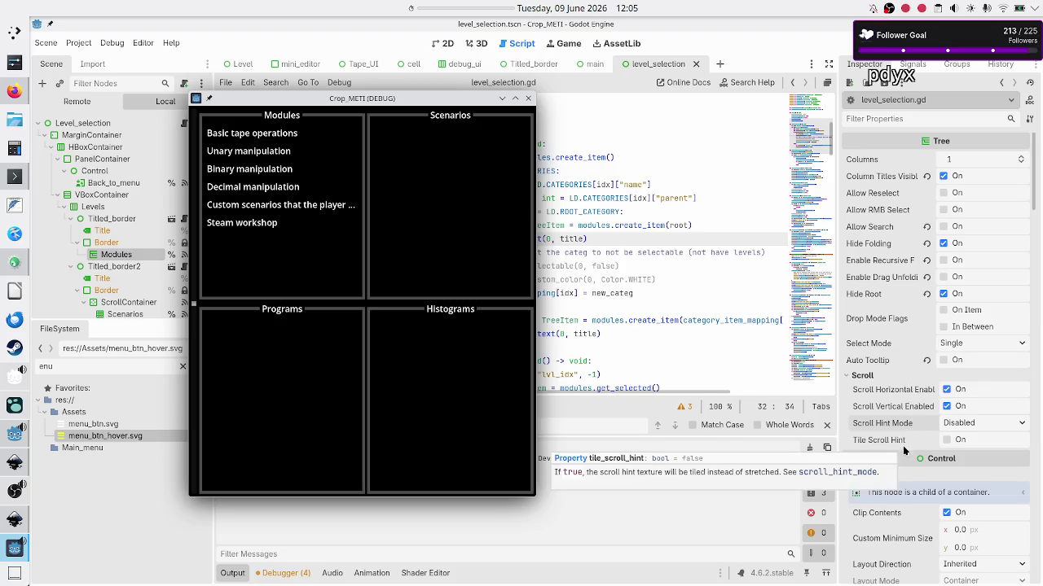
# Step: Review the tree's Theme Overrides and Styles in the Inspector, then start a region screenshot
pyautogui.scroll(-5, 915, 507)
pyautogui.scroll(-2, 916, 507)
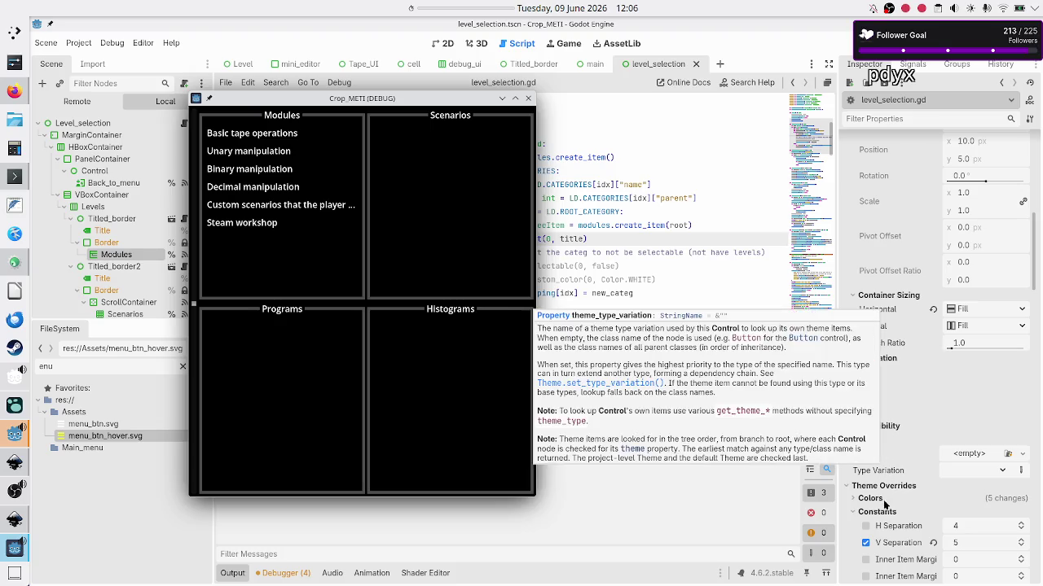
pyautogui.scroll(-10, 900, 501)
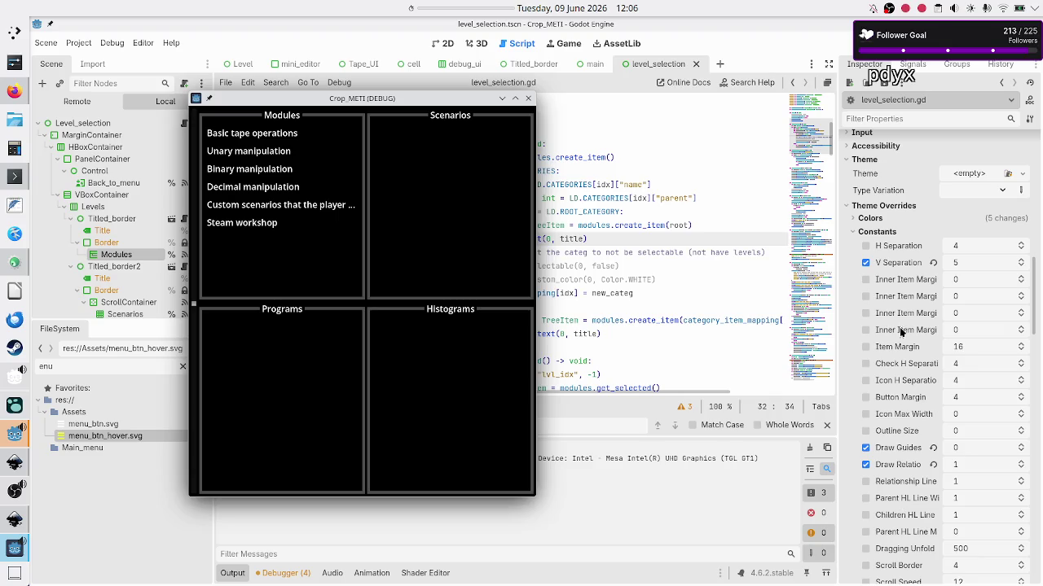
pyautogui.scroll(-5, 896, 424)
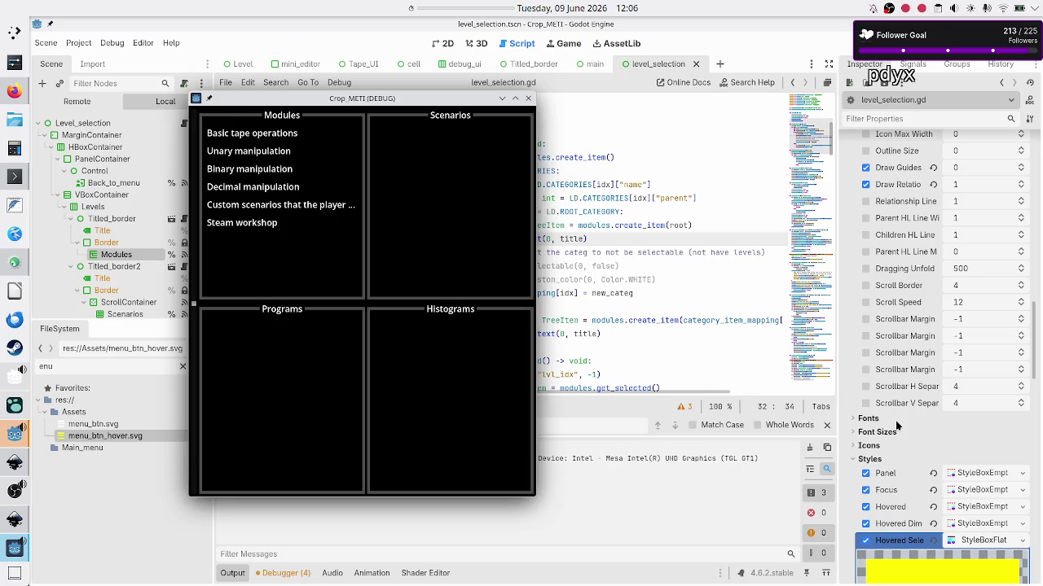
pyautogui.scroll(-20, 895, 420)
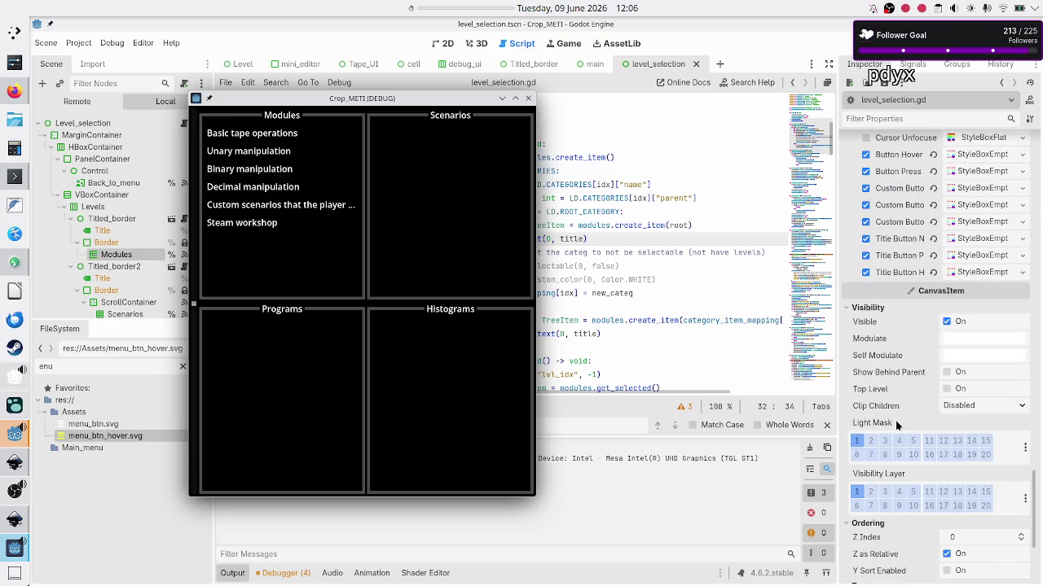
pyautogui.scroll(5, 896, 421)
pyautogui.scroll(-3, 895, 420)
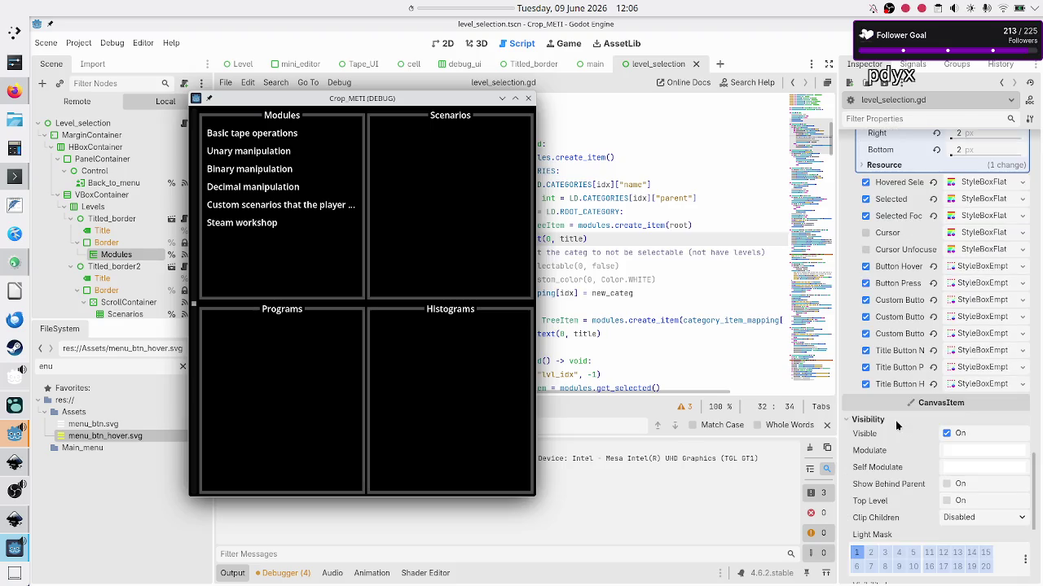
pyautogui.scroll(-5, 895, 420)
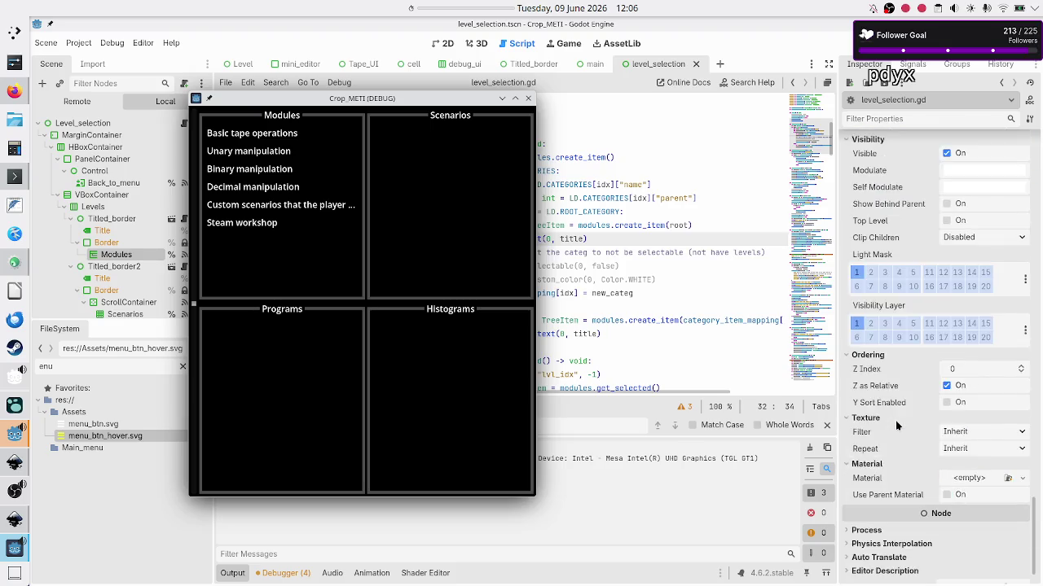
pyautogui.scroll(4, 896, 421)
pyautogui.scroll(15, 895, 420)
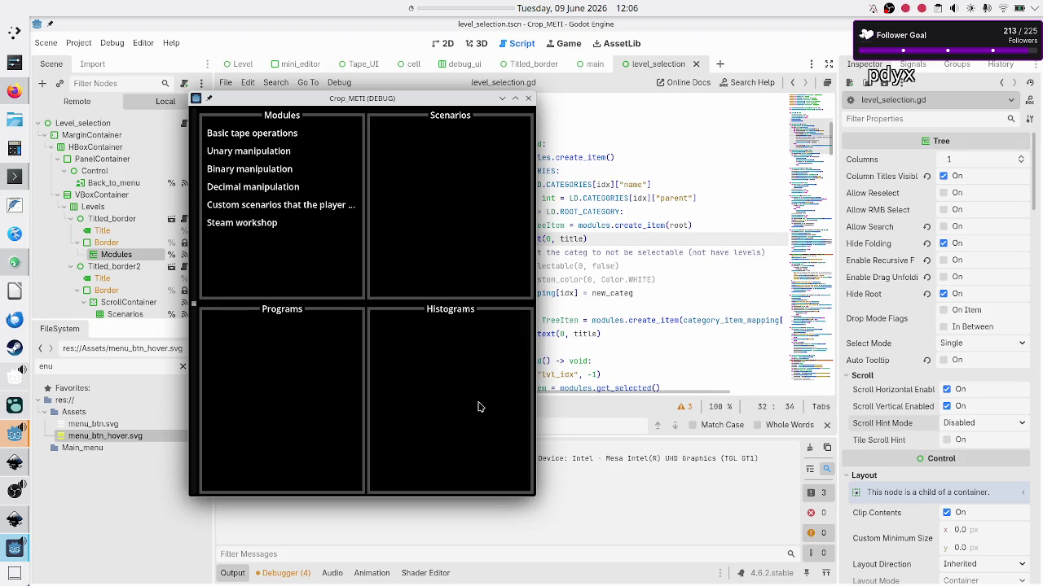
pyautogui.press('Print')
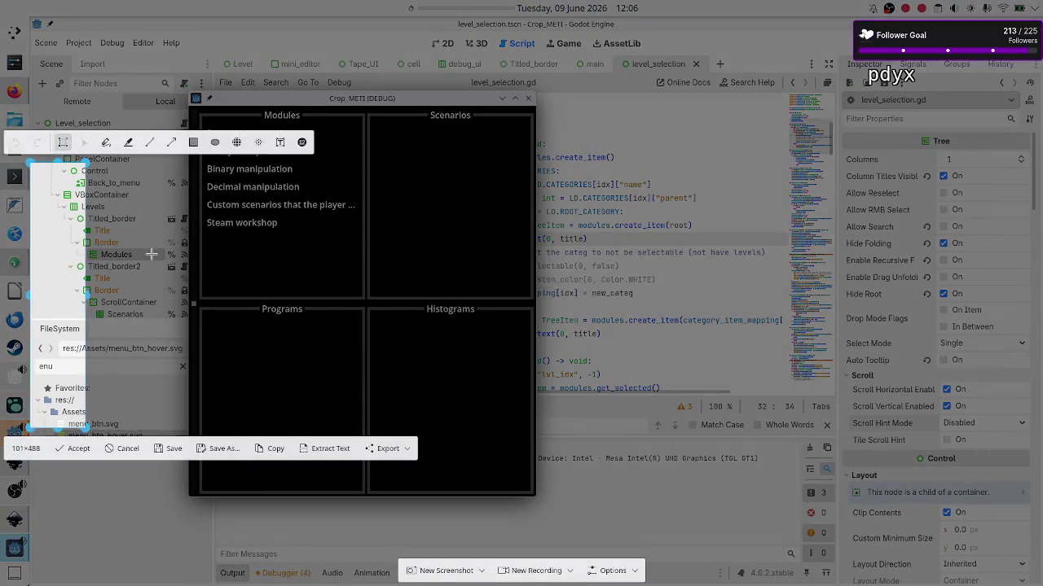
# Step: Crop the Spectacle capture to the 310×356 Modules panel and copy it to the clipboard
pyautogui.moveTo(49, 258)
pyautogui.mouseDown()
pyautogui.moveTo(249, 204)
pyautogui.moveTo(213, 205)
pyautogui.mouseUp()
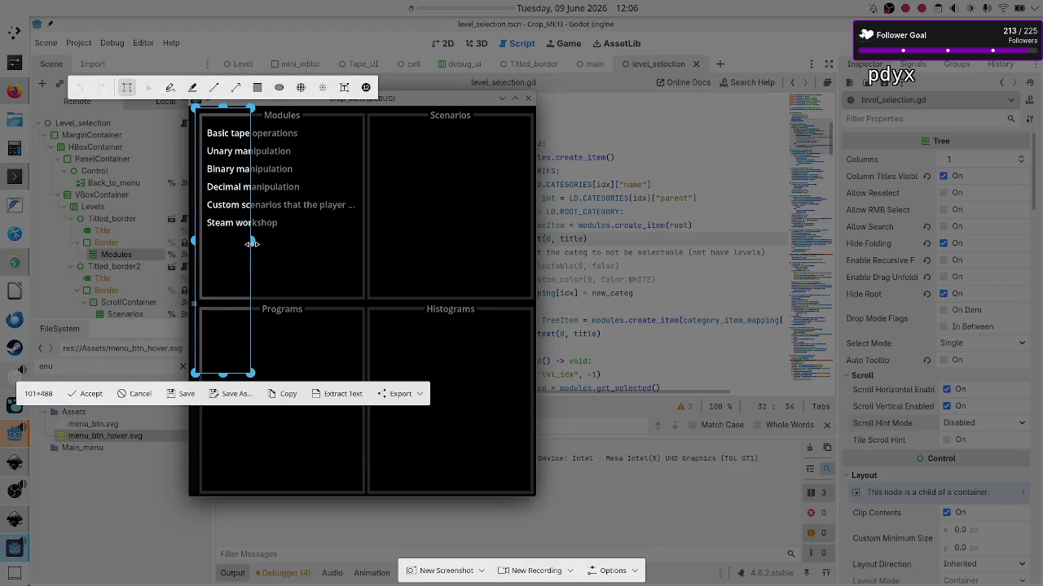
pyautogui.moveTo(254, 241); pyautogui.dragTo(368, 248)
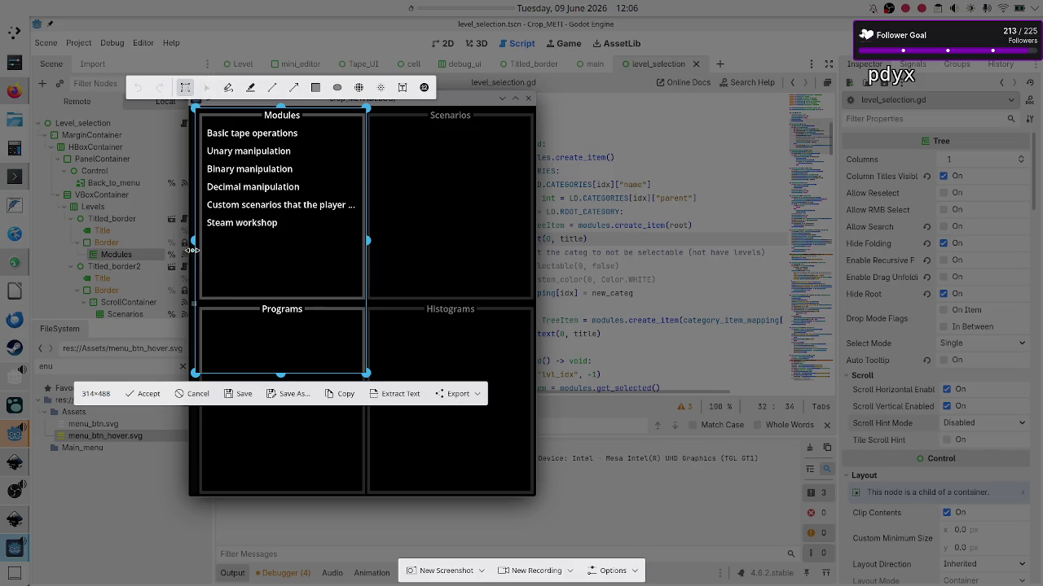
pyautogui.moveTo(191, 244); pyautogui.dragTo(194, 243)
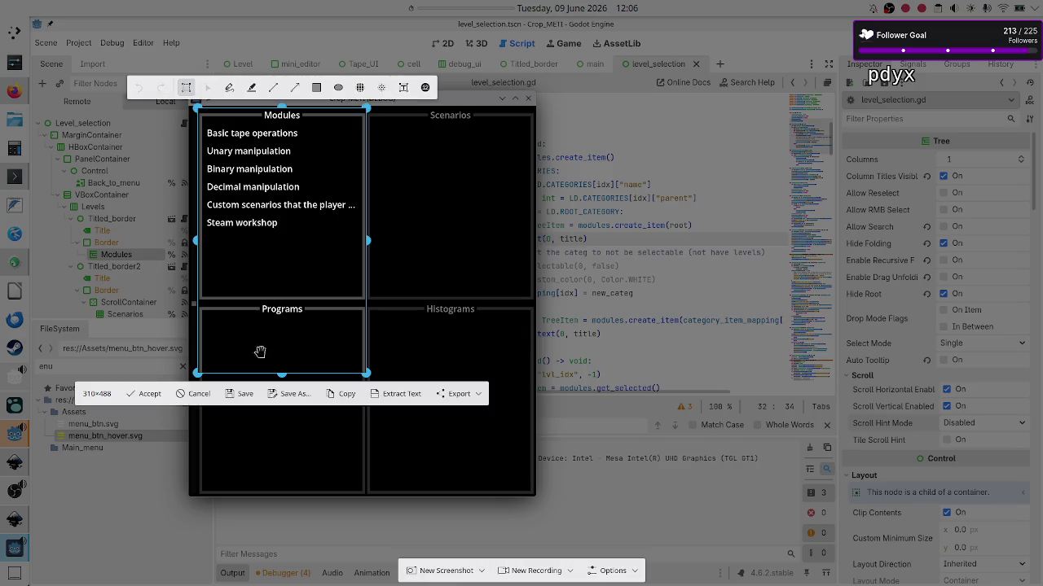
pyautogui.moveTo(281, 376); pyautogui.dragTo(293, 302)
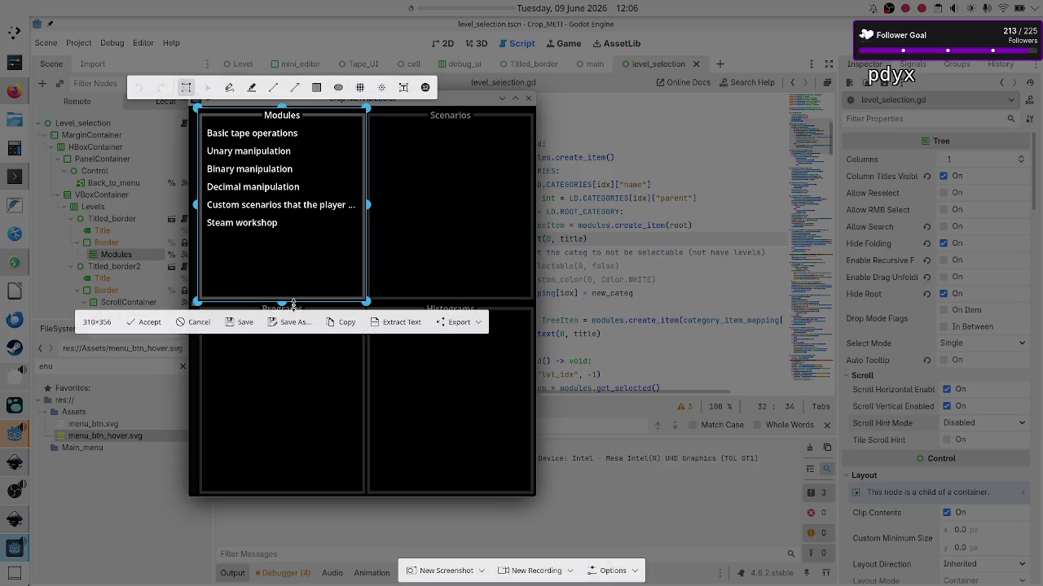
pyautogui.click(345, 323)
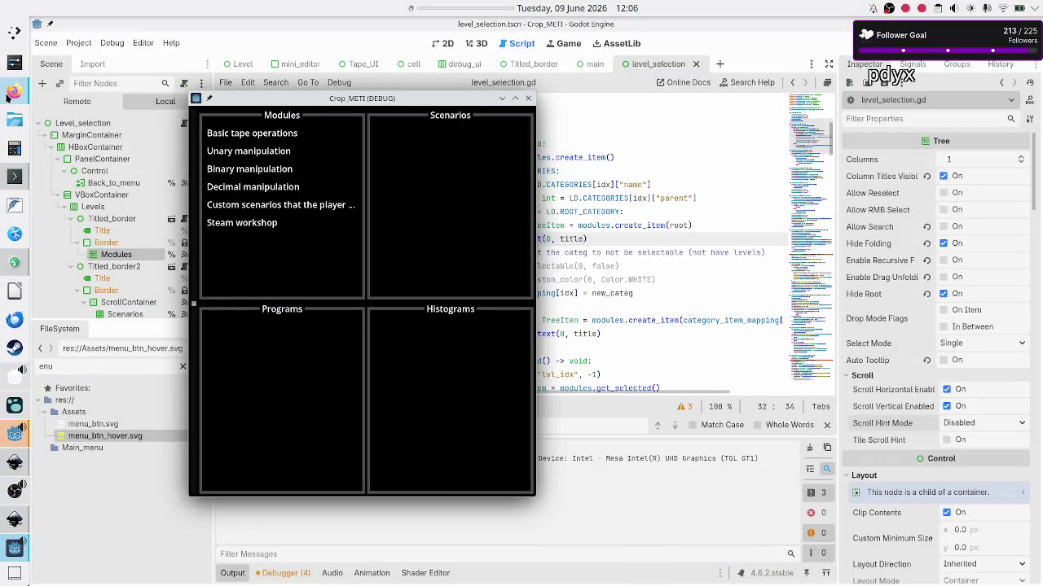
pyautogui.click(14, 91)
# Step: In Discord, close the schedule image and open the Godot Engine server's quick-help channel
pyautogui.click(214, 29)
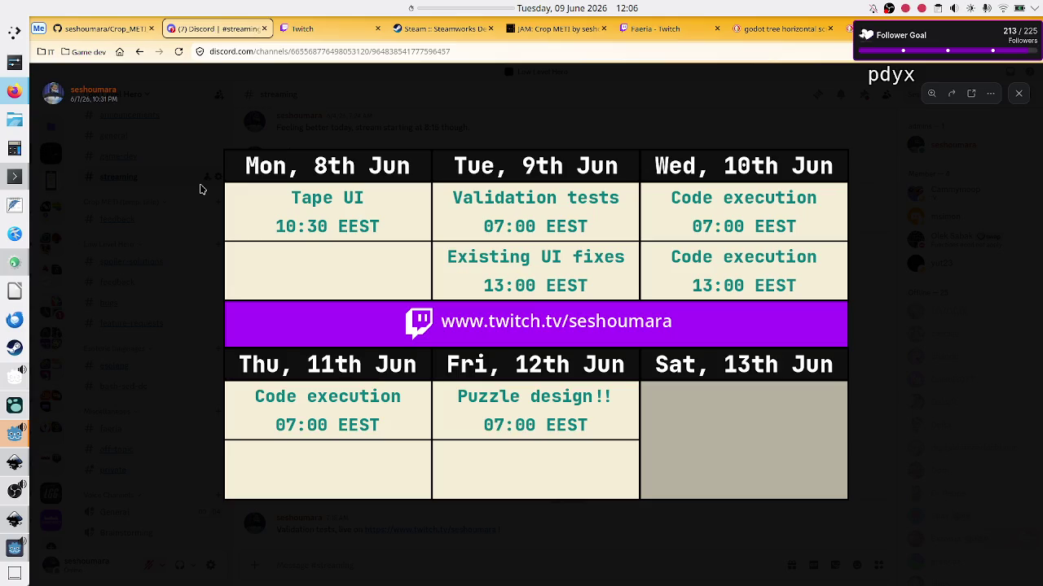
pyautogui.click(1020, 96)
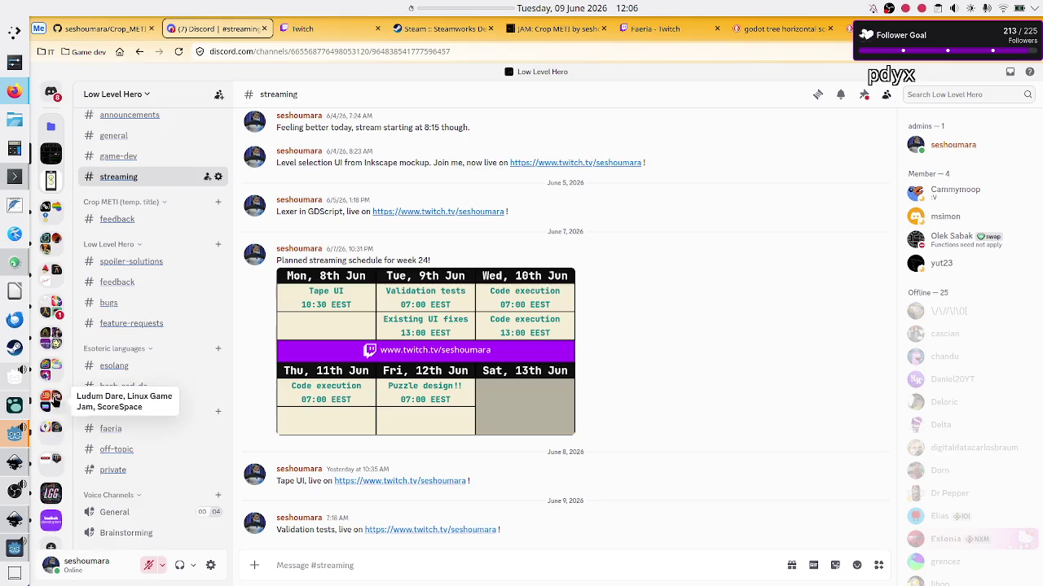
pyautogui.click(51, 369)
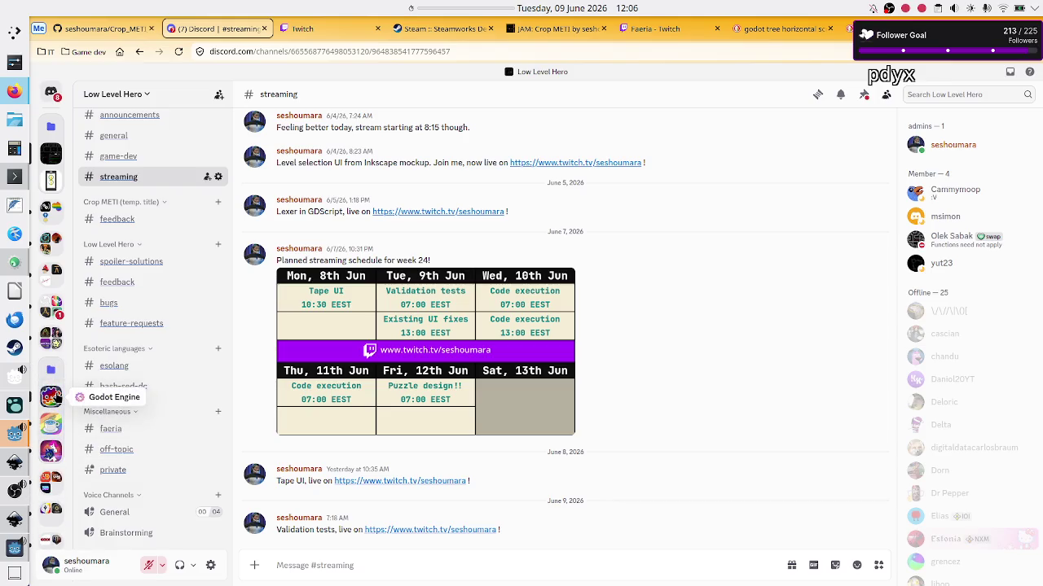
pyautogui.click(51, 396)
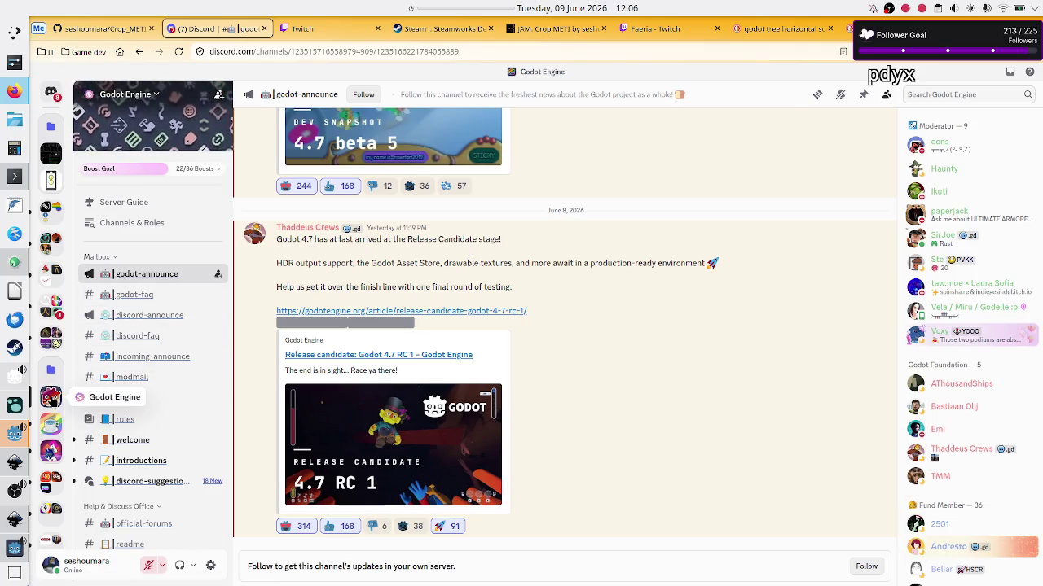
pyautogui.scroll(-1, 159, 346)
pyautogui.scroll(-5, 159, 346)
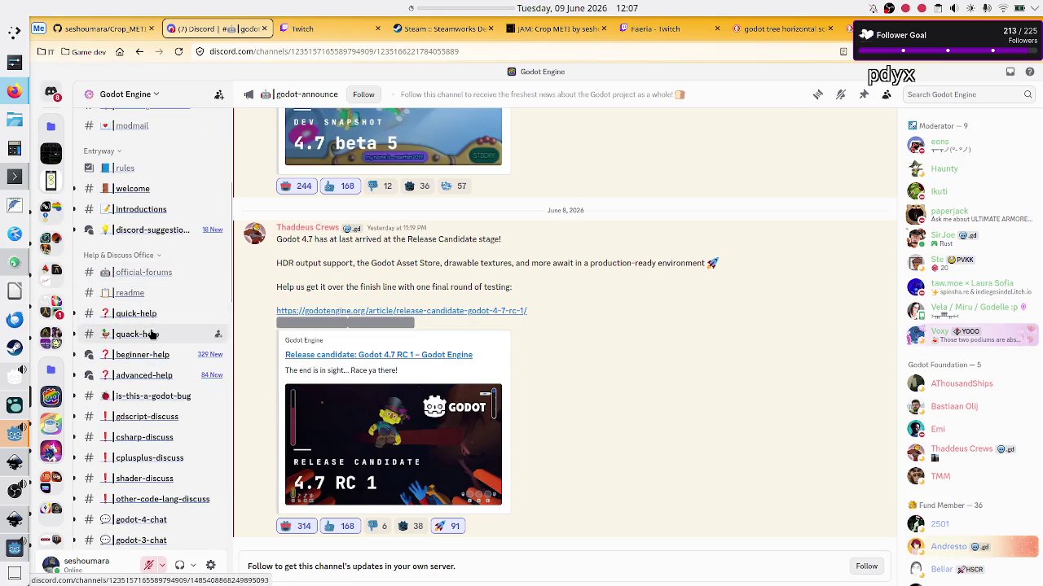
pyautogui.click(160, 314)
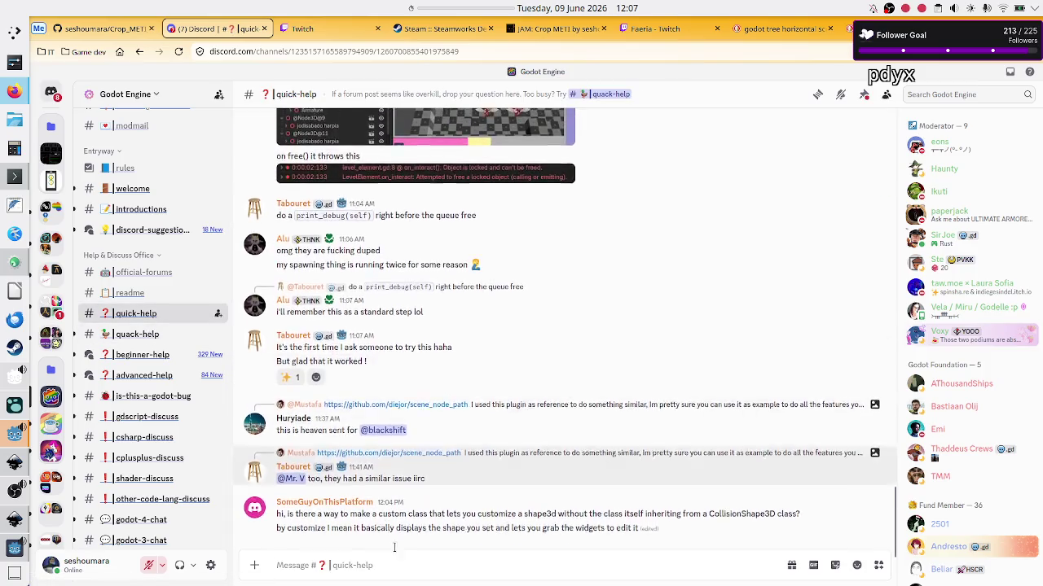
# Step: Type 'Hi' in the quick-help draft and run the Crop_METI game from Godot with F5
pyautogui.write('Hi. I have a')
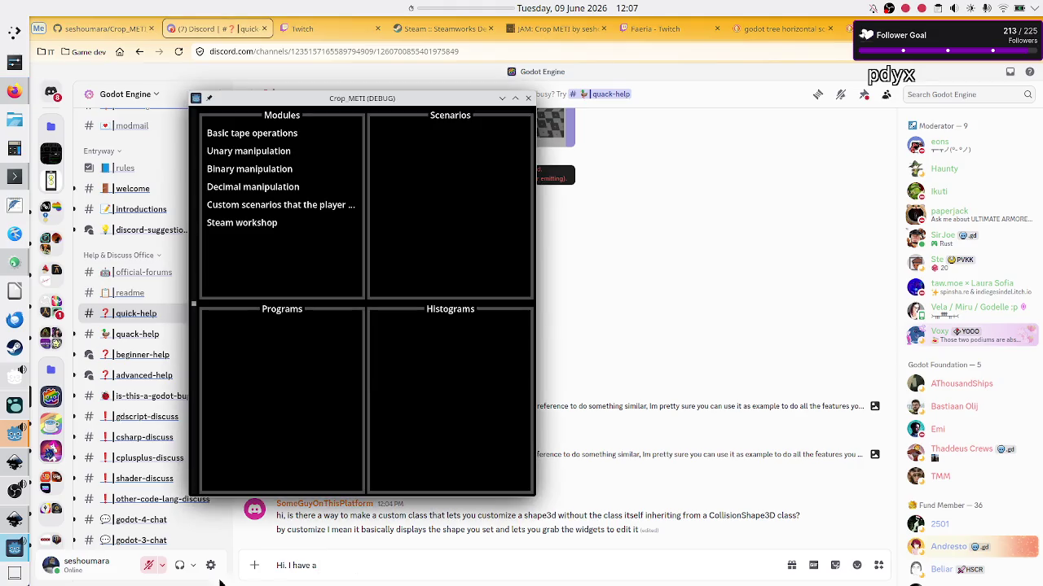
pyautogui.click(14, 433)
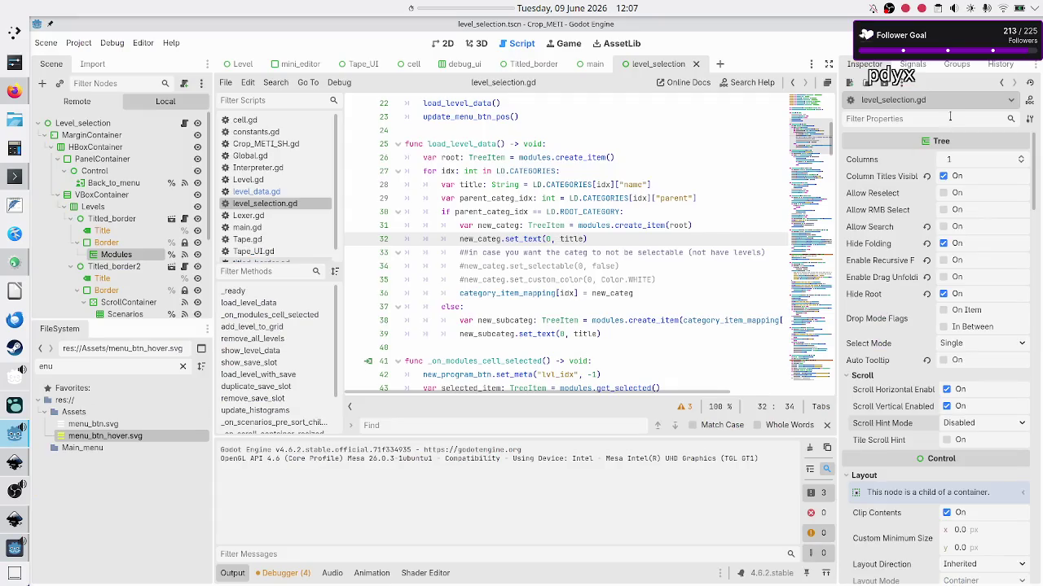
pyautogui.moveTo(927, 144)
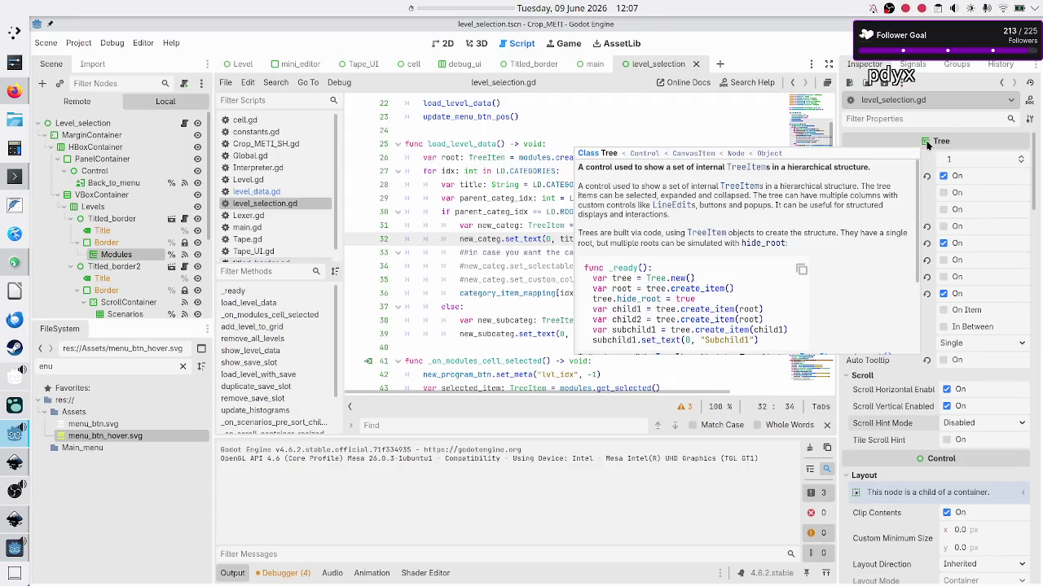
pyautogui.press('F5')
# Step: Continue the Discord draft with 'th', then relaunch the game window with F6
pyautogui.hotkey('alt', 'Tab')
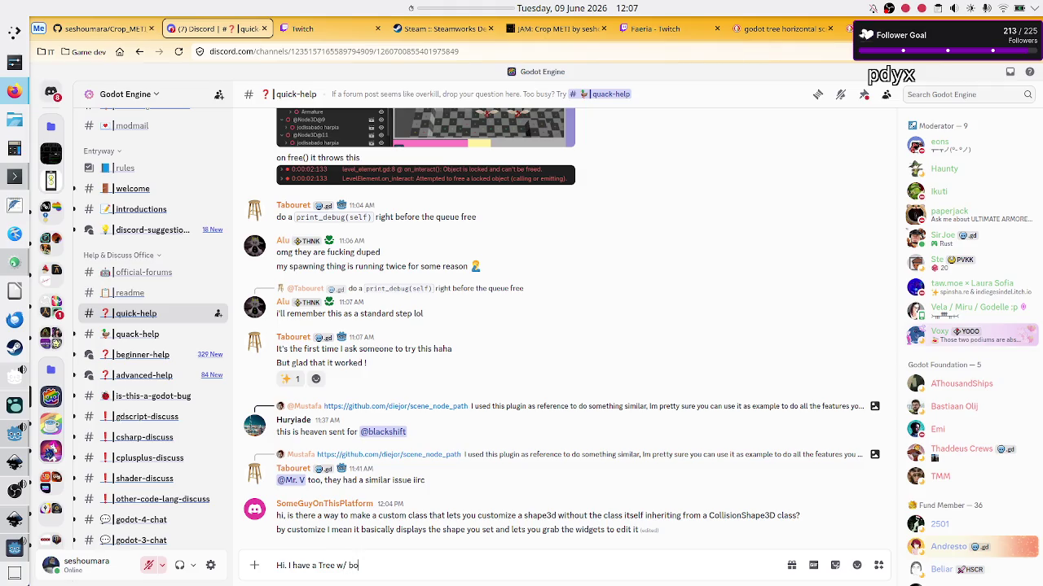
pyautogui.write('th')
pyautogui.hotkey('alt', 'Tab')
pyautogui.hotkey('alt', 'Tab')
pyautogui.hotkey('alt', 'Tab')
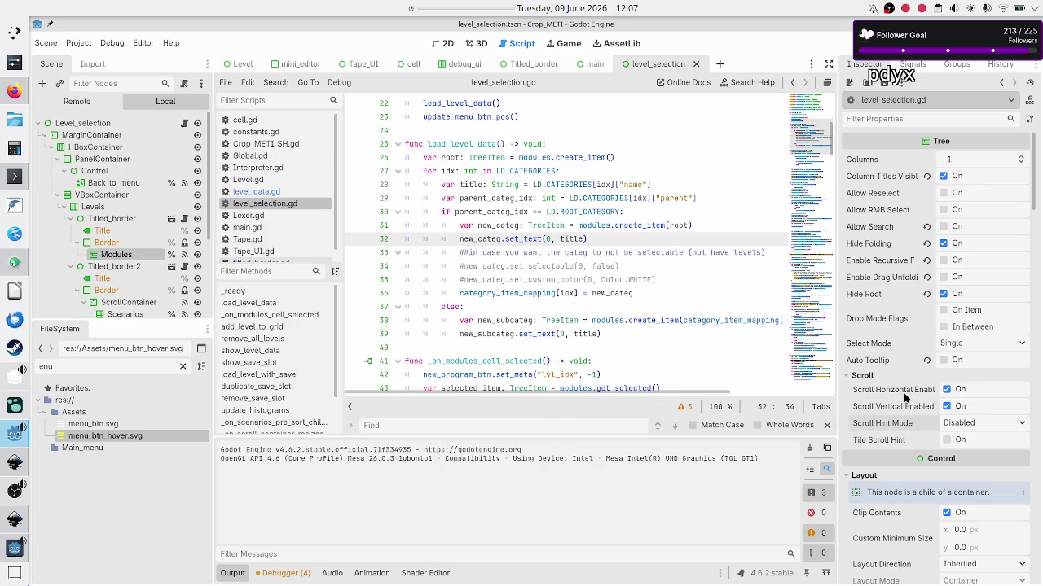
pyautogui.press('F6')
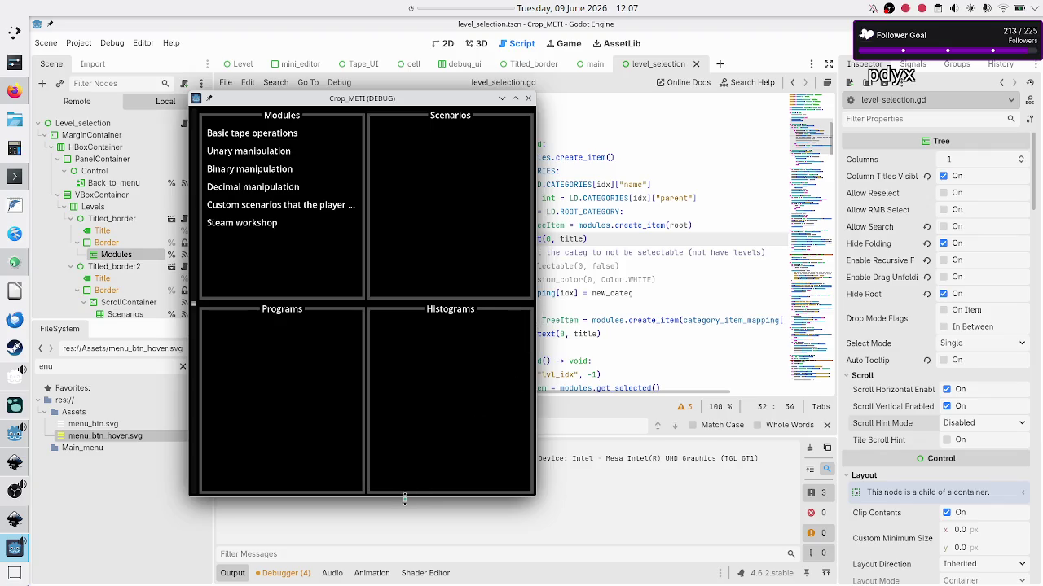
# Step: Shorten the running Crop_METI game window's height in three drags
pyautogui.moveTo(404, 498); pyautogui.dragTo(397, 430)
pyautogui.moveTo(397, 407); pyautogui.dragTo(396, 381)
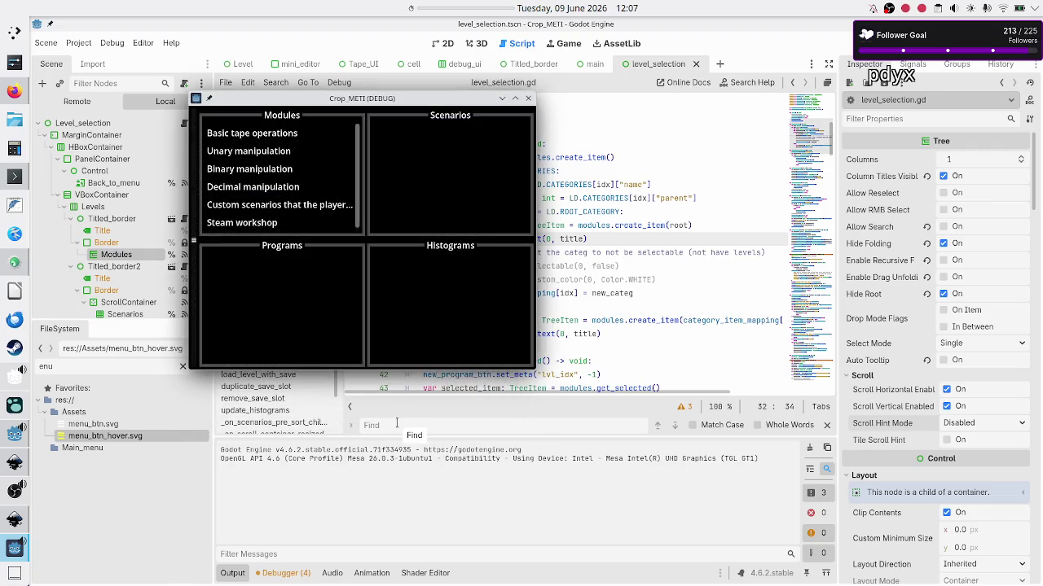
pyautogui.moveTo(377, 368); pyautogui.dragTo(379, 332)
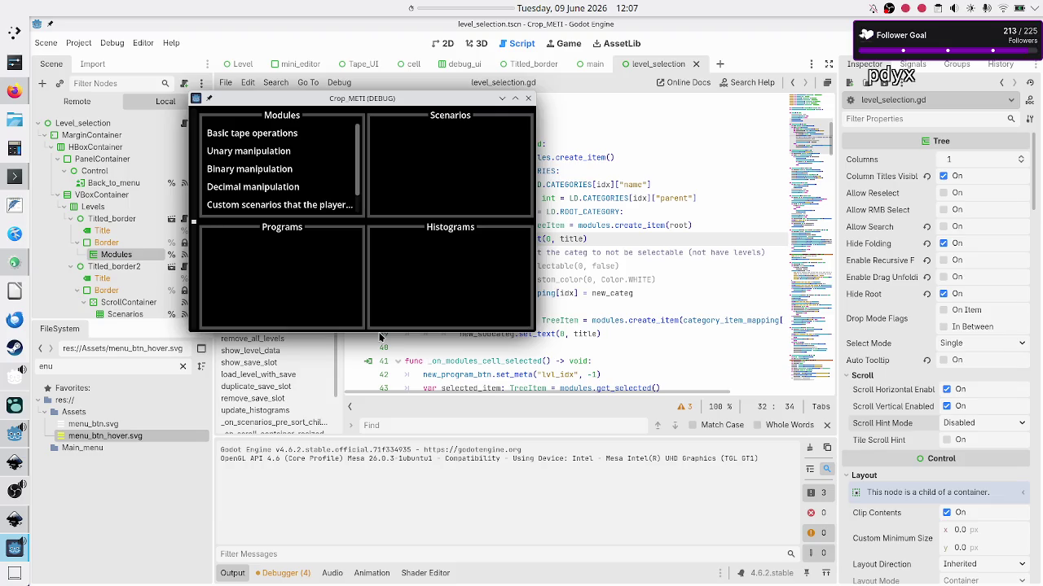
# Step: Capture a 310×204 region of just the Modules panel and copy it to the clipboard
pyautogui.press('Print')
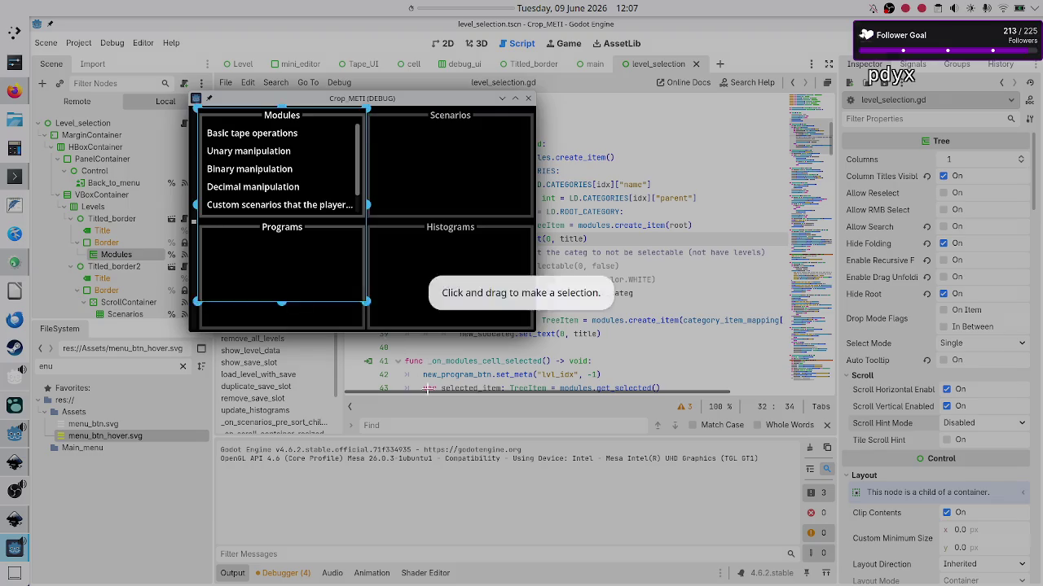
pyautogui.moveTo(196, 107); pyautogui.dragTo(367, 303)
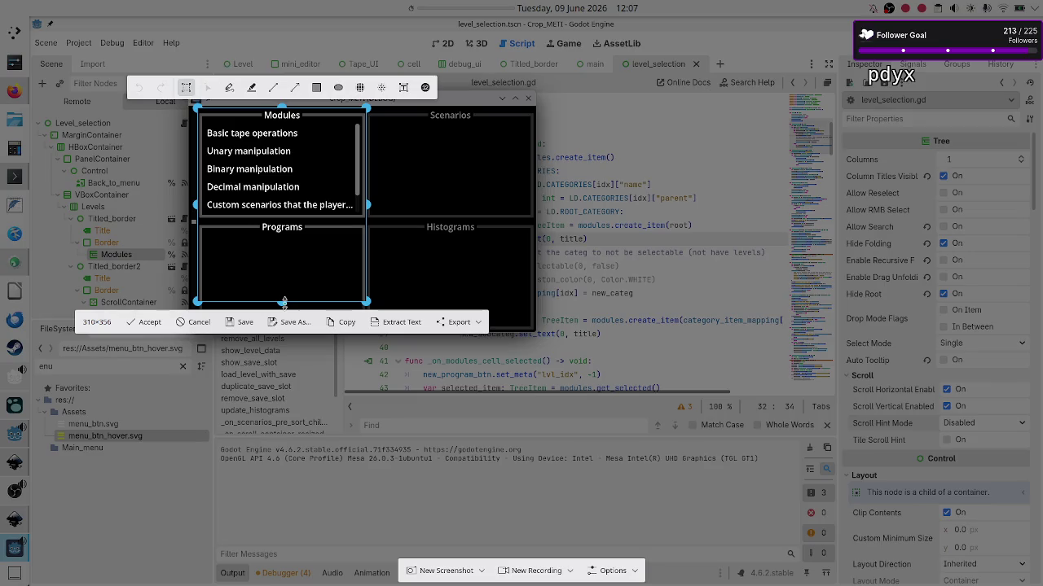
pyautogui.moveTo(283, 303); pyautogui.dragTo(296, 217)
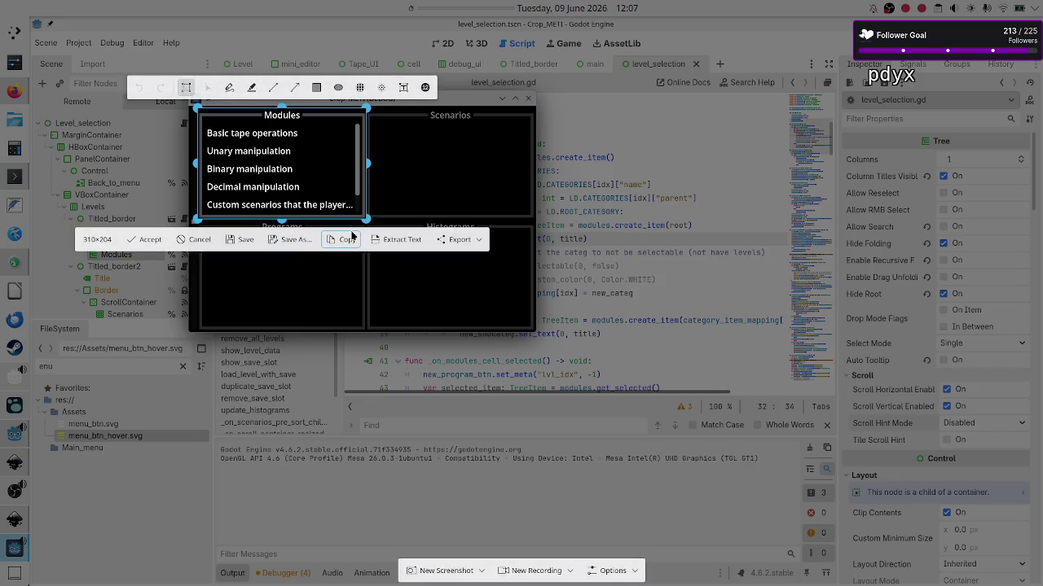
pyautogui.click(352, 237)
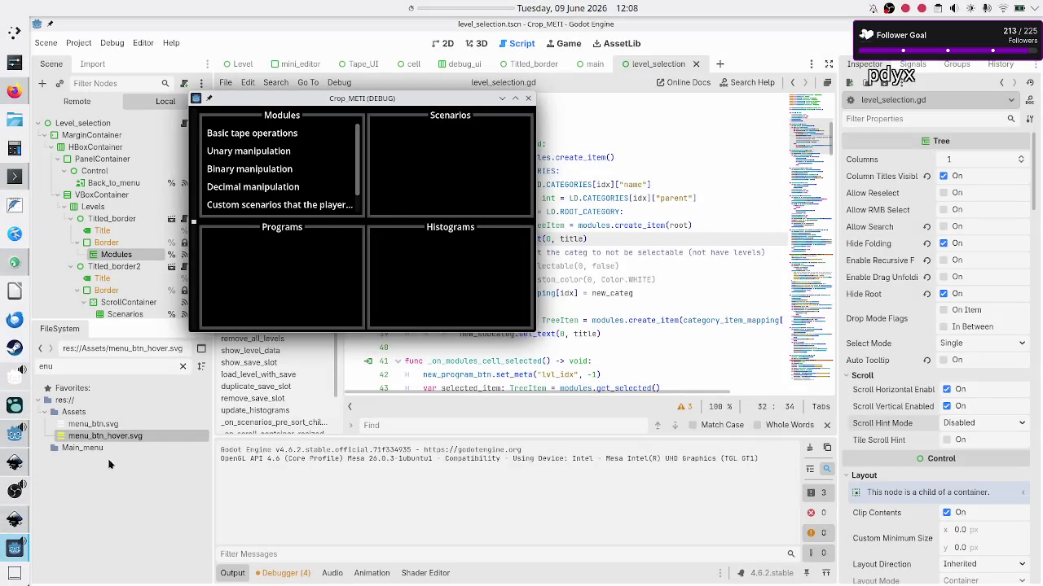
# Step: Type 'horizontal and vertical scroll enabled. I added some TreeItem nodes.' into the Discord draft
pyautogui.click(56, 435)
pyautogui.click(14, 90)
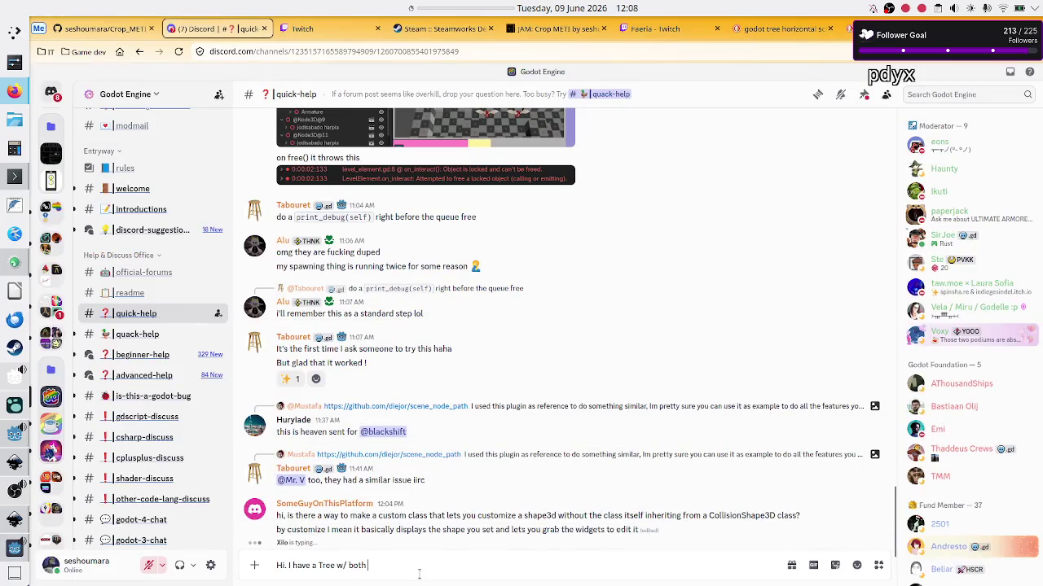
pyautogui.write('horizontal and vertical scroll enabled. I ')
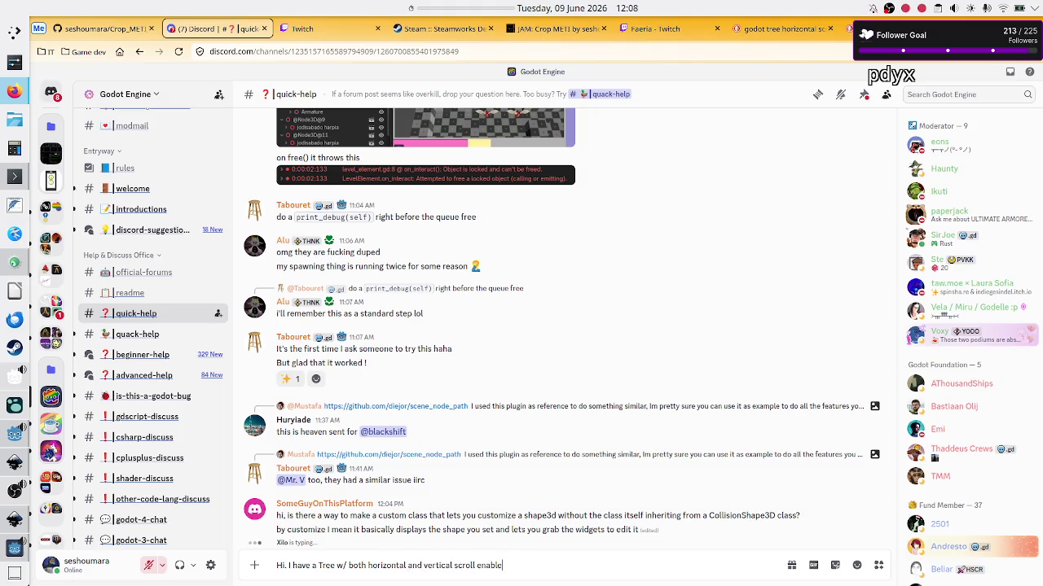
pyautogui.write('added some tree')
pyautogui.write('item')
pyautogui.press('BackSpace')
pyautogui.press('BackSpace')
pyautogui.press('BackSpace')
pyautogui.write('tem')
pyautogui.write(' nodes')
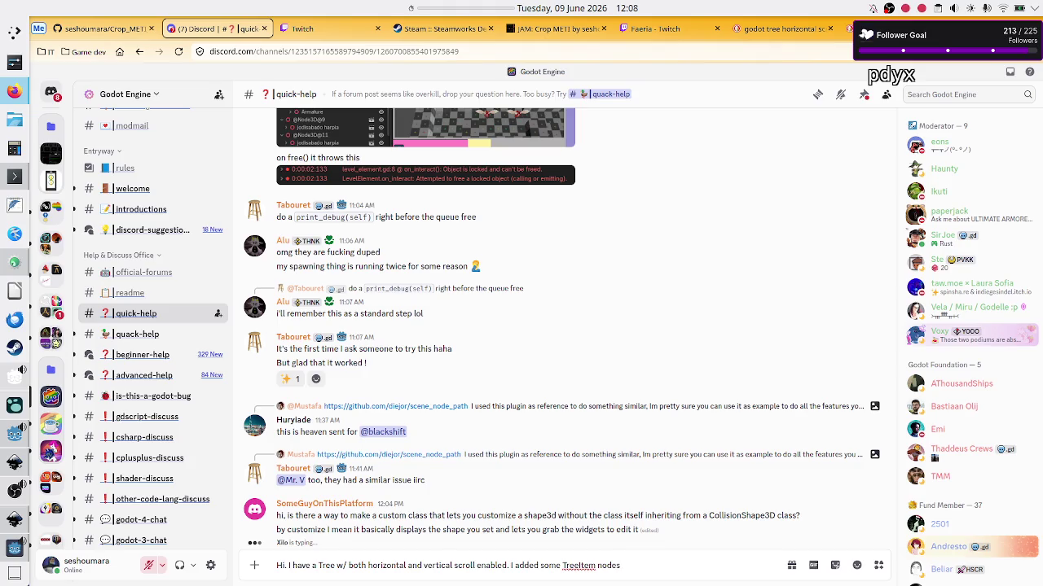
pyautogui.write(' n')
pyautogui.press('BackSpace')
pyautogui.write('and')
pyautogui.press('BackSpace')
# Step: Add 'The horizontal scrollbar doesn't appear.' and a 'Why?' line, then paste the screenshot
pyautogui.press('BackSpace')
pyautogui.write('s.')
pyautogui.press('BackSpace')
pyautogui.write('The horizontal ')
pyautogui.write('scr')
pyautogui.write('ollbar neve')
pyautogui.write('r')
pyautogui.press('BackSpace')
pyautogui.press('BackSpace')
pyautogui.press('BackSpace')
pyautogui.write('doe')
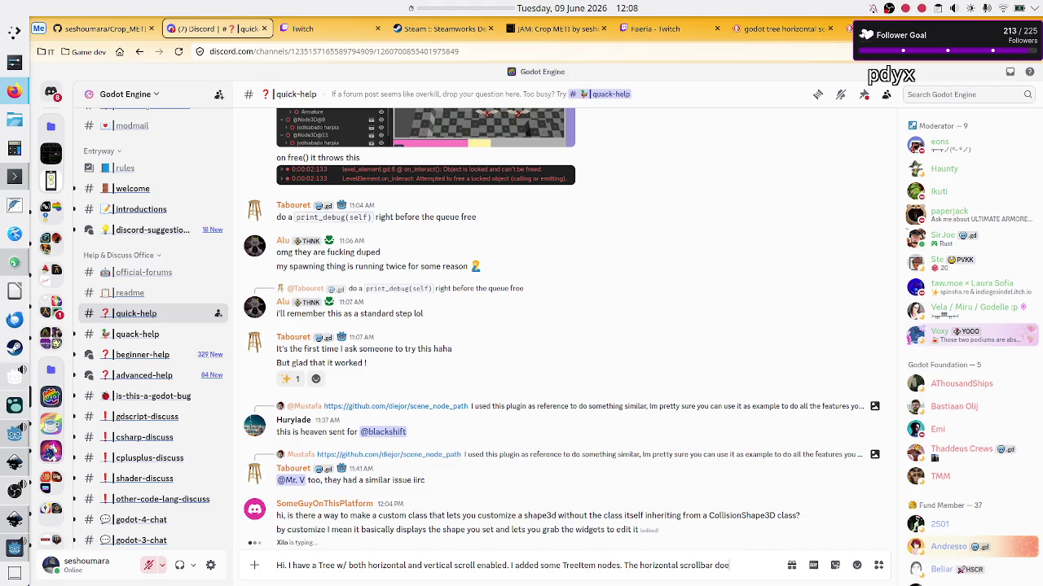
pyautogui.write("sn't appear.")
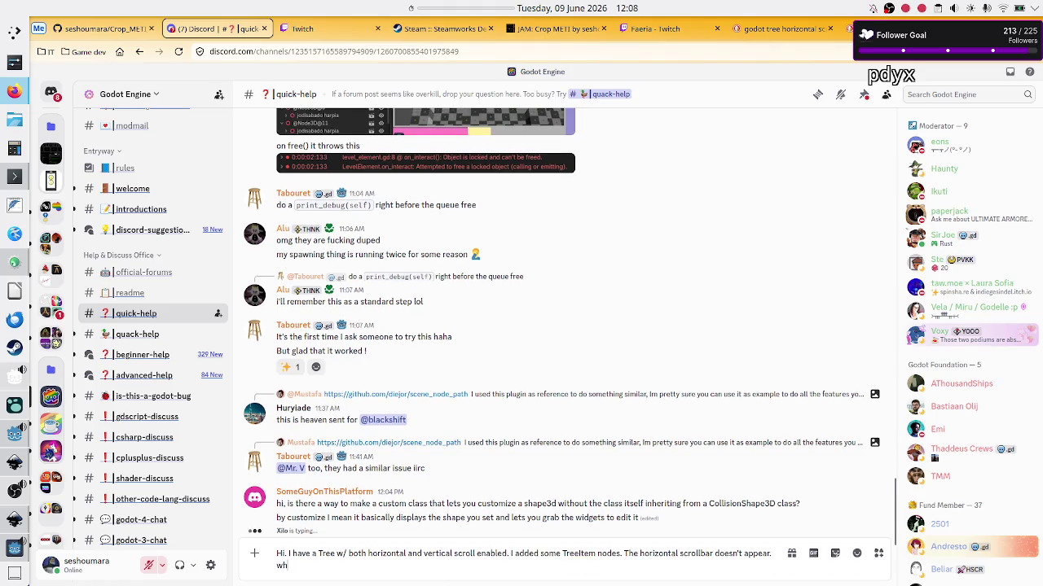
pyautogui.hotkey('shift', 'Return')
pyautogui.write('Why?')
pyautogui.hotkey('ctrl', 'v')
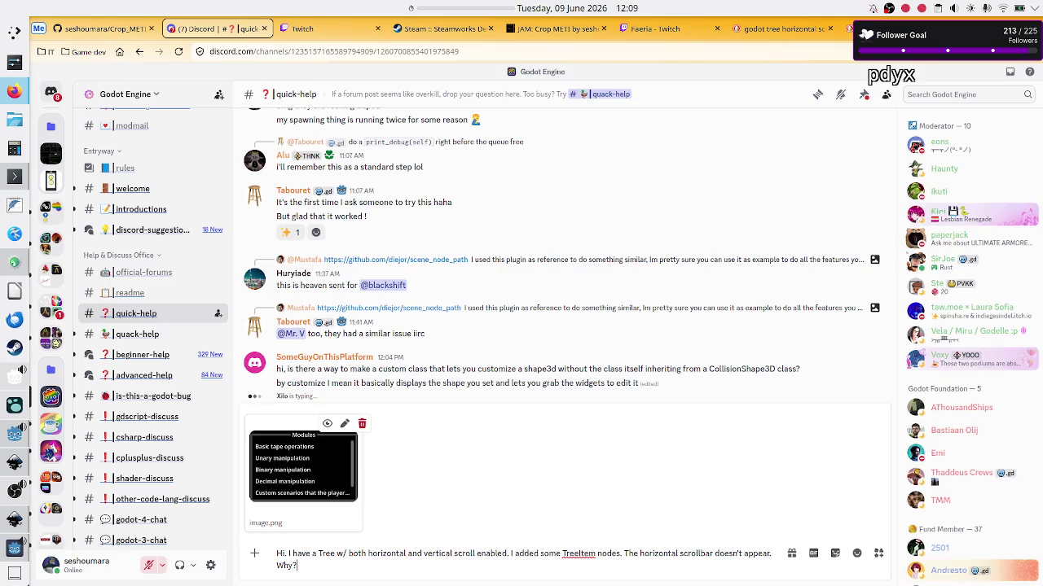
# Step: Send the scrollbar question with its screenshot and bring the Crop_METI game window forward
pyautogui.press('Return')
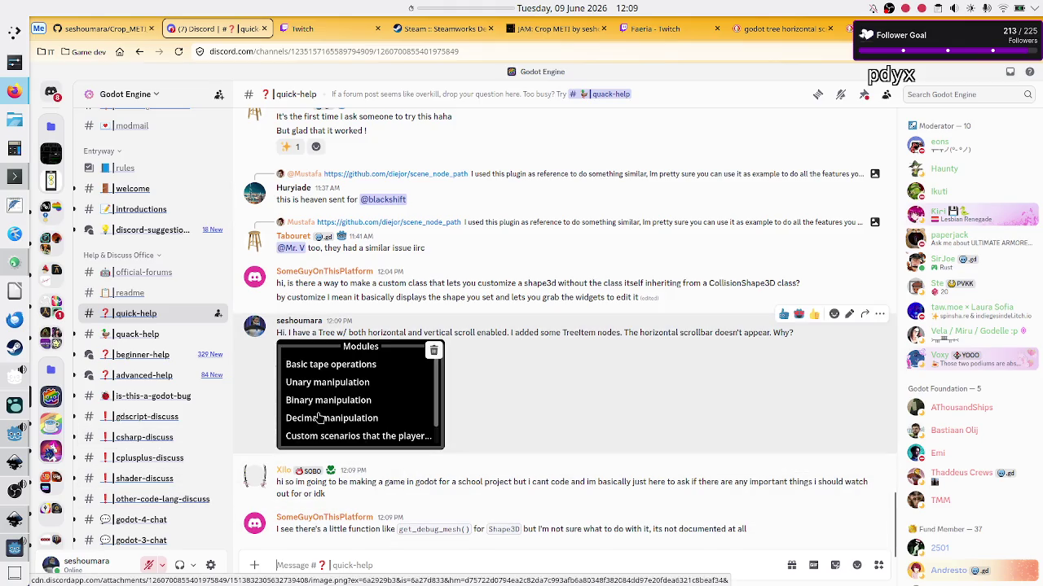
pyautogui.moveTo(12, 549)
pyautogui.click(106, 501)
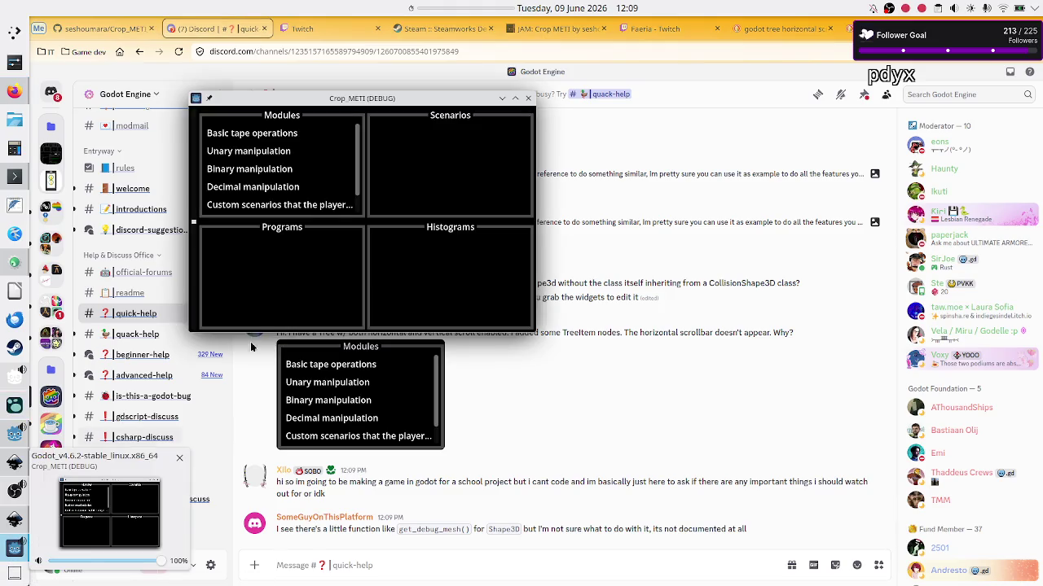
# Step: Close the Crop_METI game, visit Low Level Hero and back to Godot Engine, then switch to the editor
pyautogui.click(528, 99)
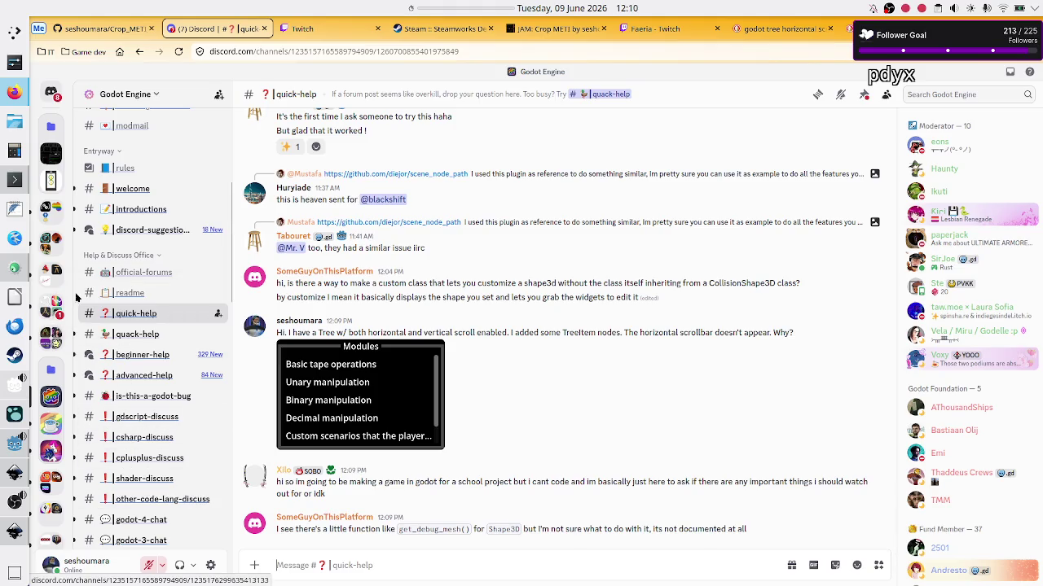
pyautogui.click(50, 154)
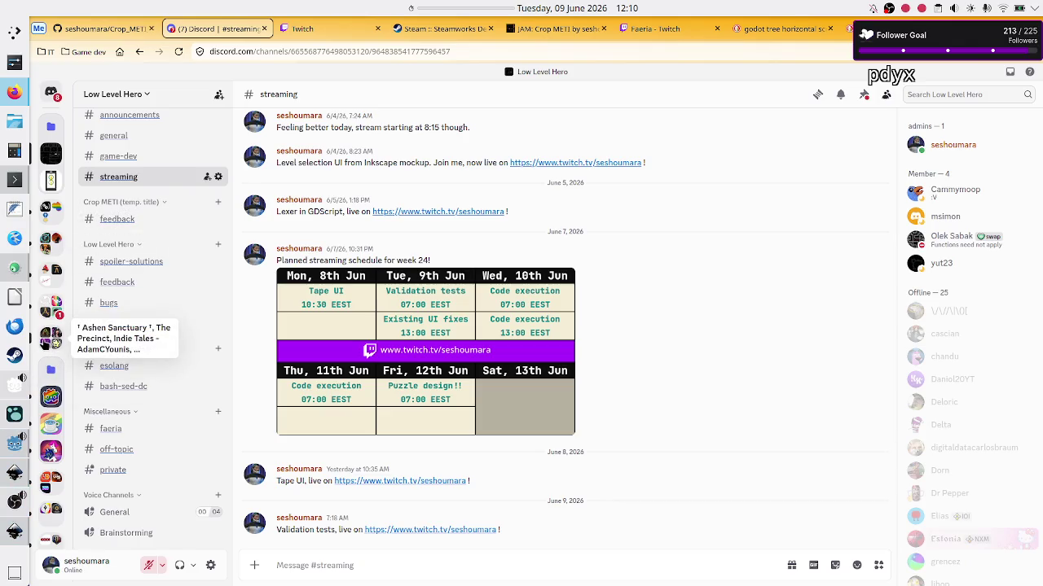
pyautogui.click(50, 398)
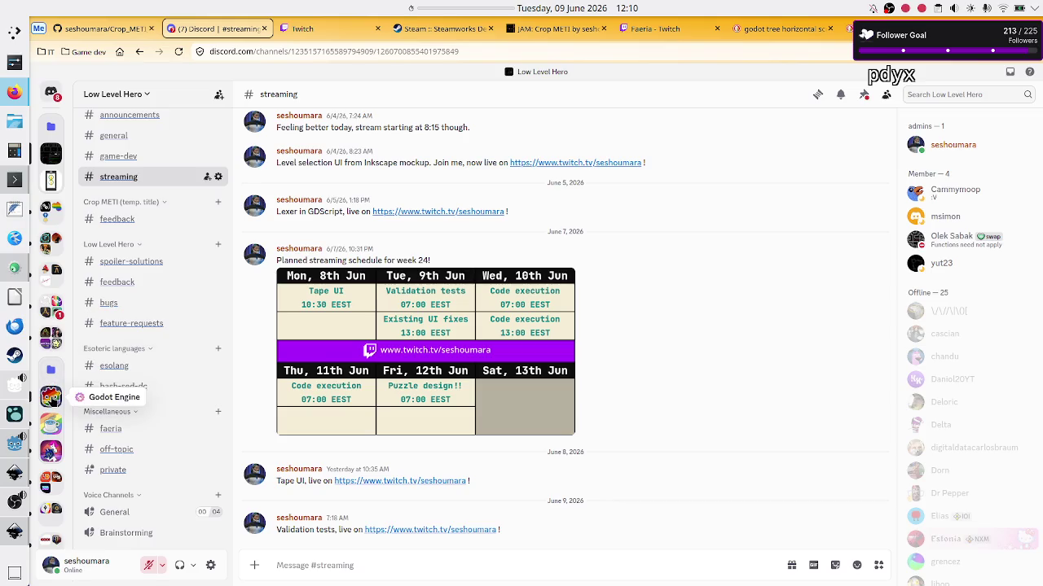
pyautogui.click(13, 444)
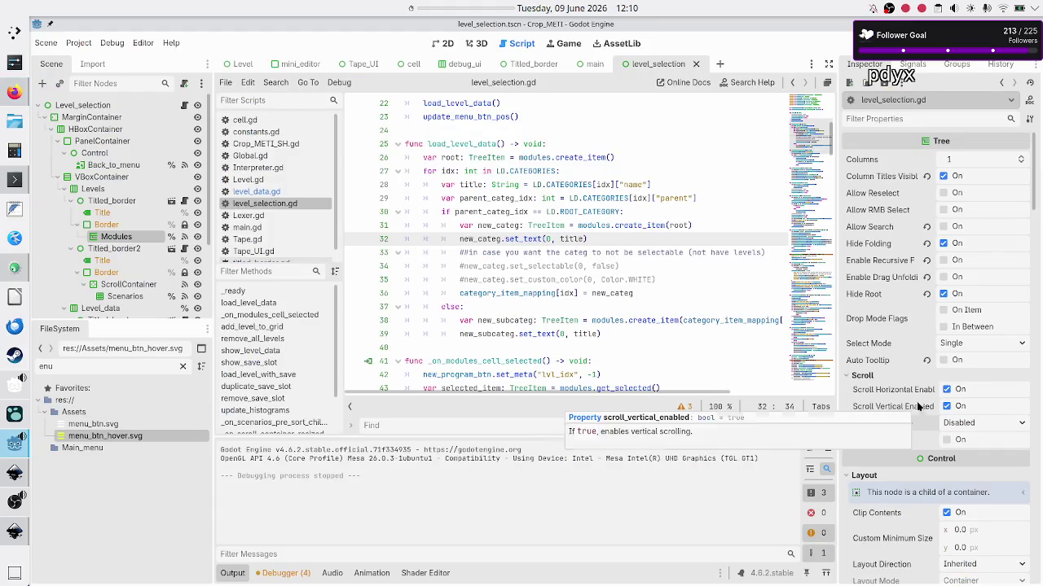
# Step: Toggle the Tree's Scroll Horizontal Enabled off and back on, then save and run the scene
pyautogui.click(948, 391)
pyautogui.click(947, 390)
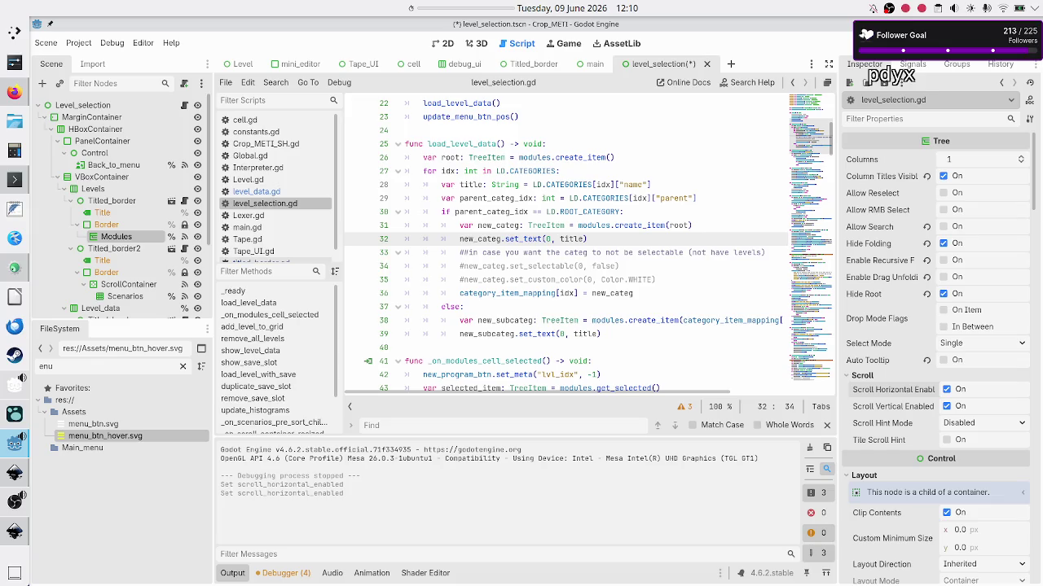
pyautogui.press('F6')
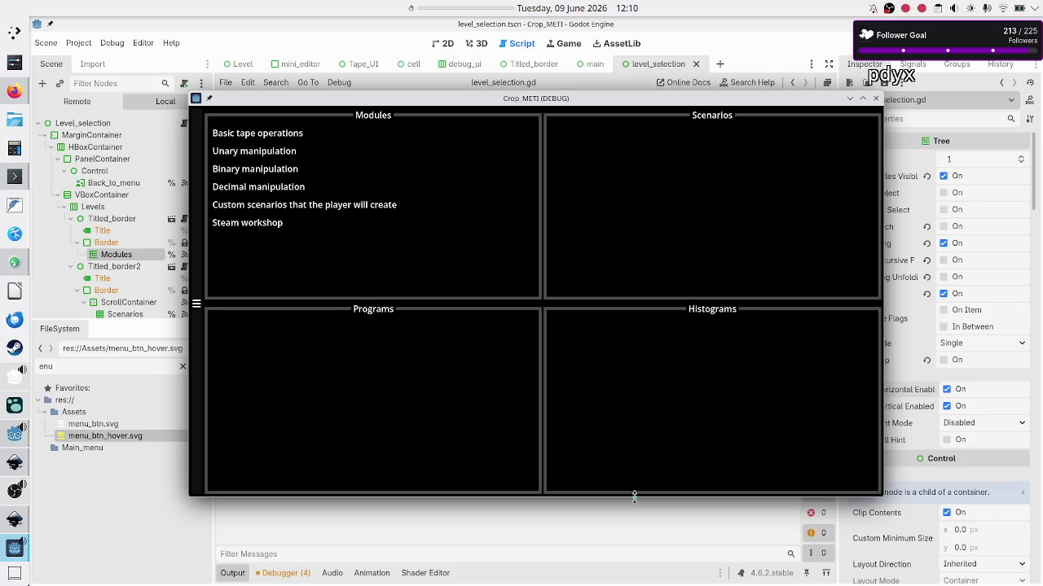
# Step: Resize the Crop_METI debug window narrower, then wider, to see how its panels stretch
pyautogui.moveTo(883, 389); pyautogui.dragTo(448, 335)
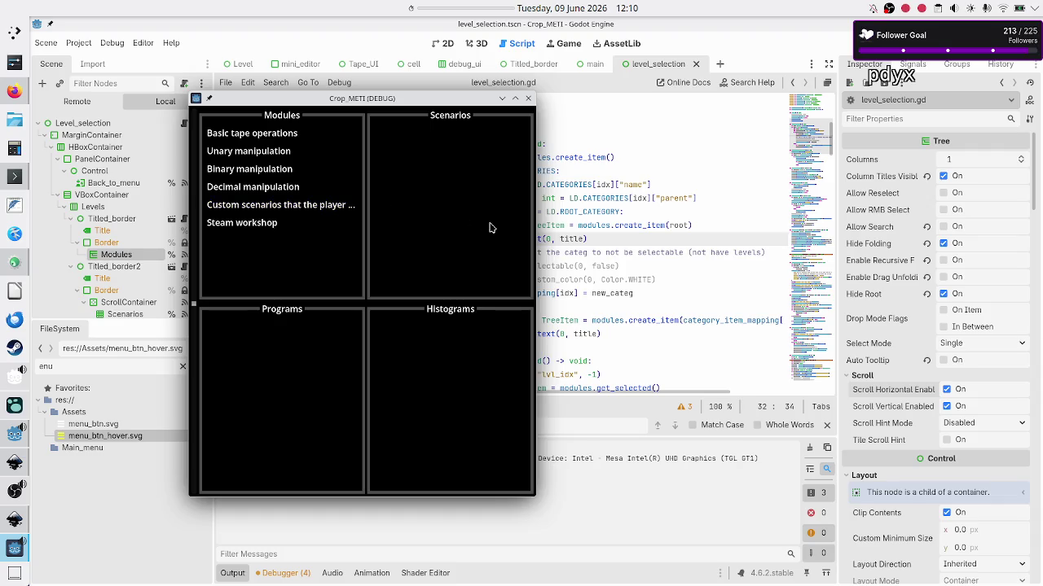
pyautogui.moveTo(535, 226)
pyautogui.mouseDown()
pyautogui.moveTo(625, 237)
pyautogui.moveTo(593, 237)
pyautogui.mouseUp()
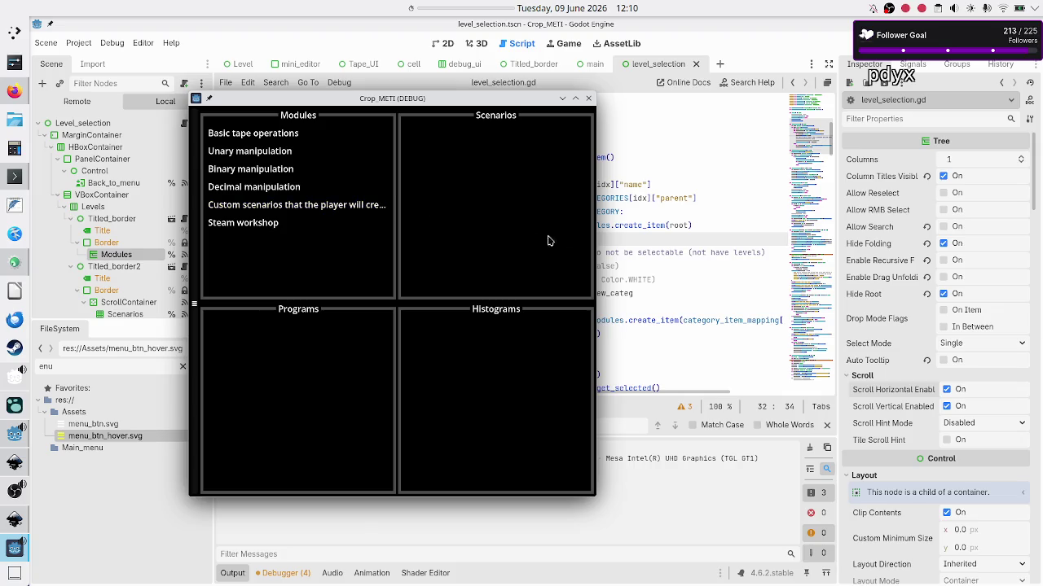
pyautogui.moveTo(595, 243)
pyautogui.mouseDown()
pyautogui.moveTo(616, 243)
pyautogui.moveTo(555, 245)
pyautogui.mouseUp()
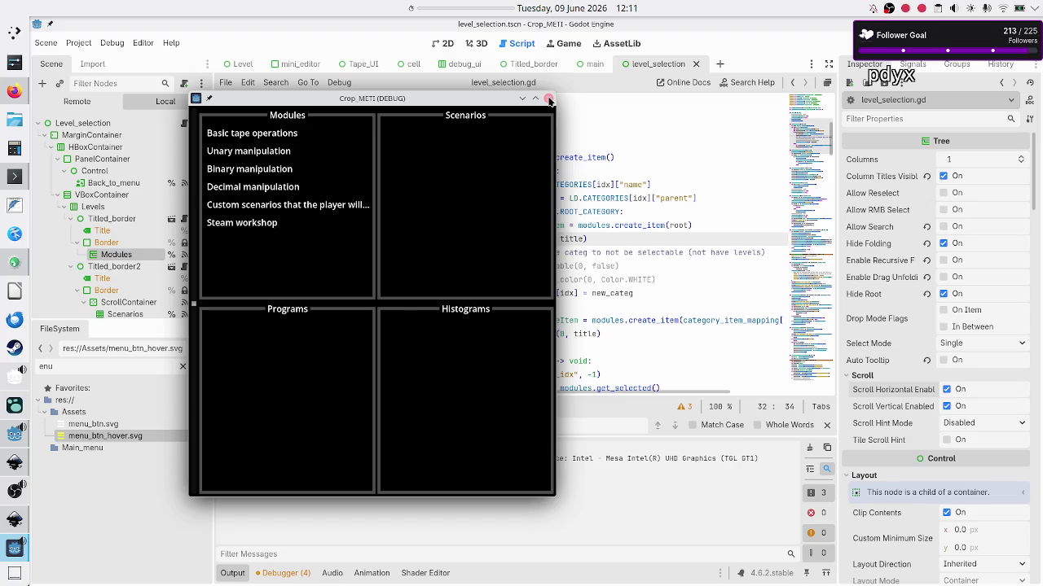
# Step: Close the running game and place the caret on line 35 of the script
pyautogui.click(549, 98)
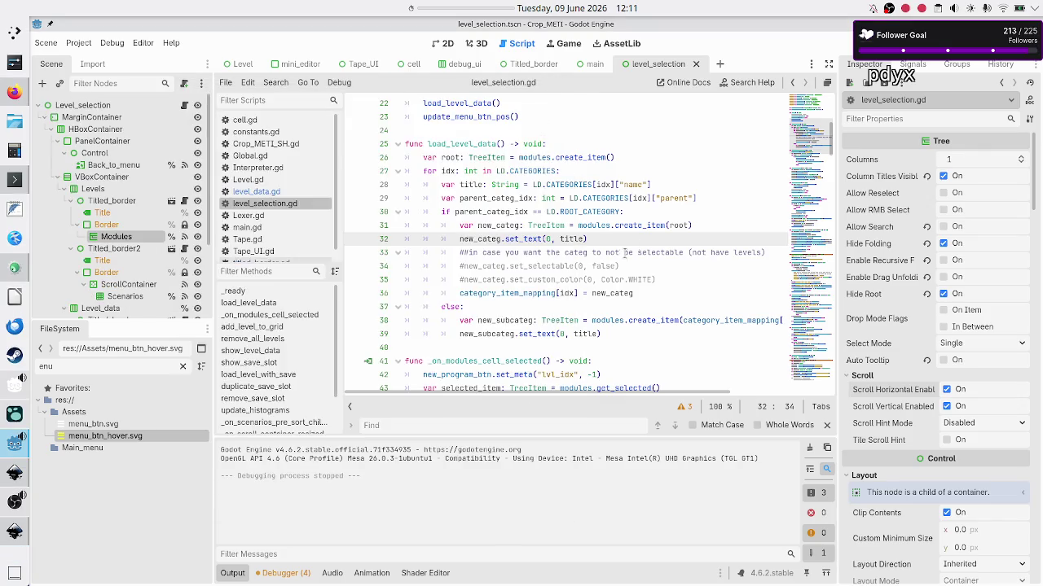
pyautogui.click(653, 228)
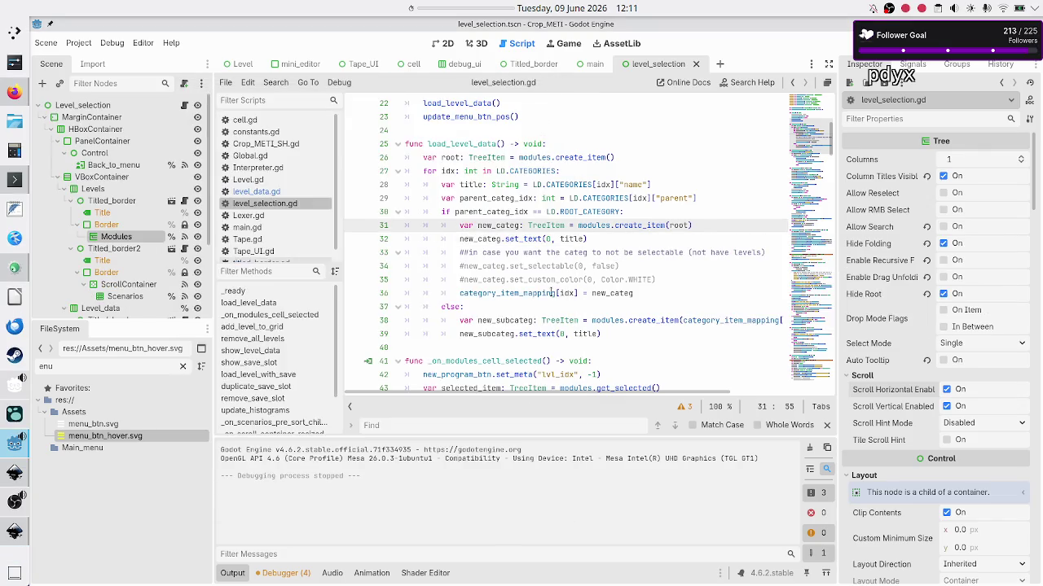
pyautogui.click(659, 278)
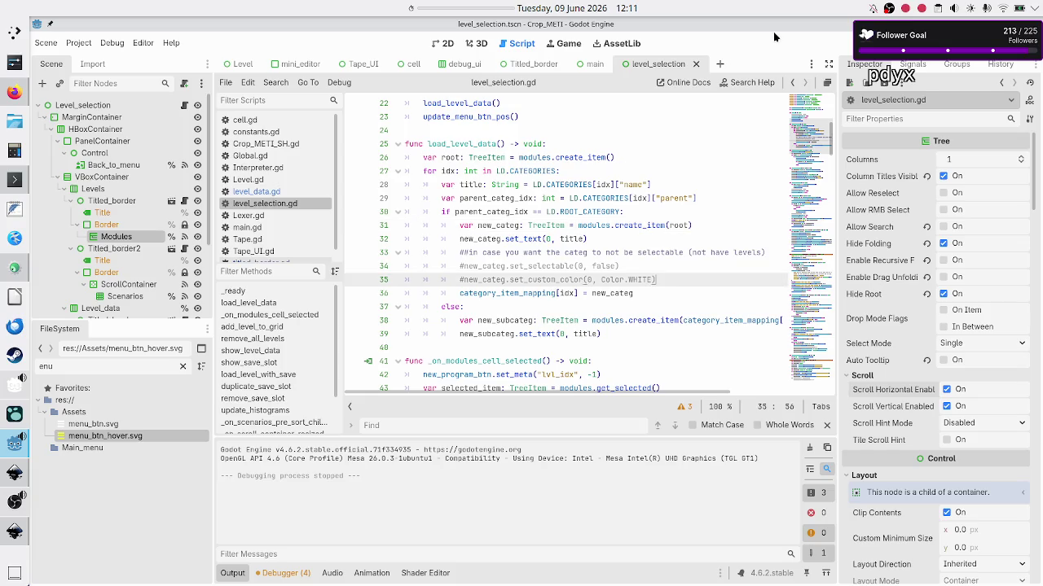
# Step: Relaunch the project, stop it again, and bring up level_data.gd
pyautogui.press('F5')
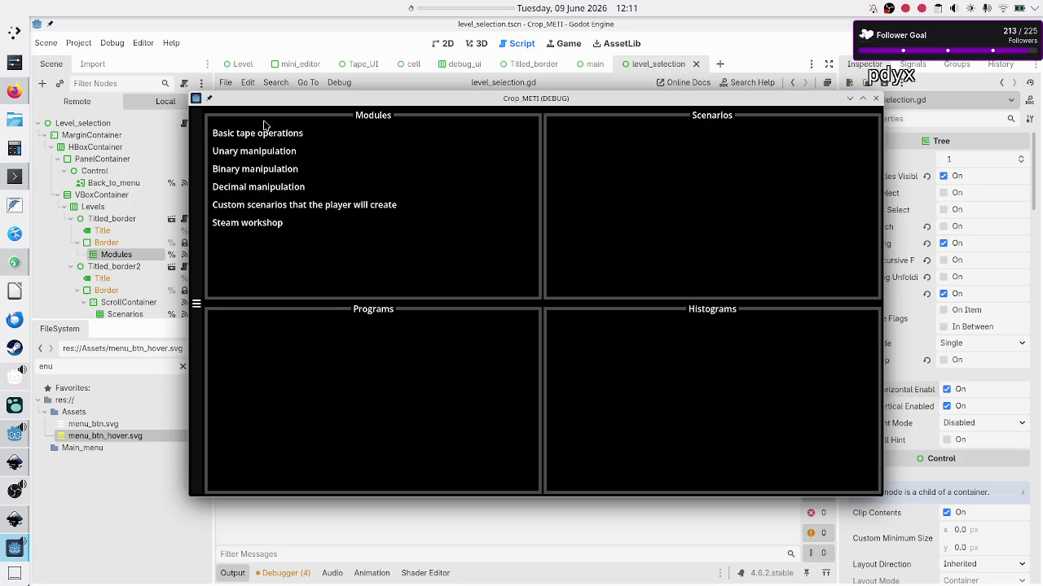
pyautogui.click(876, 99)
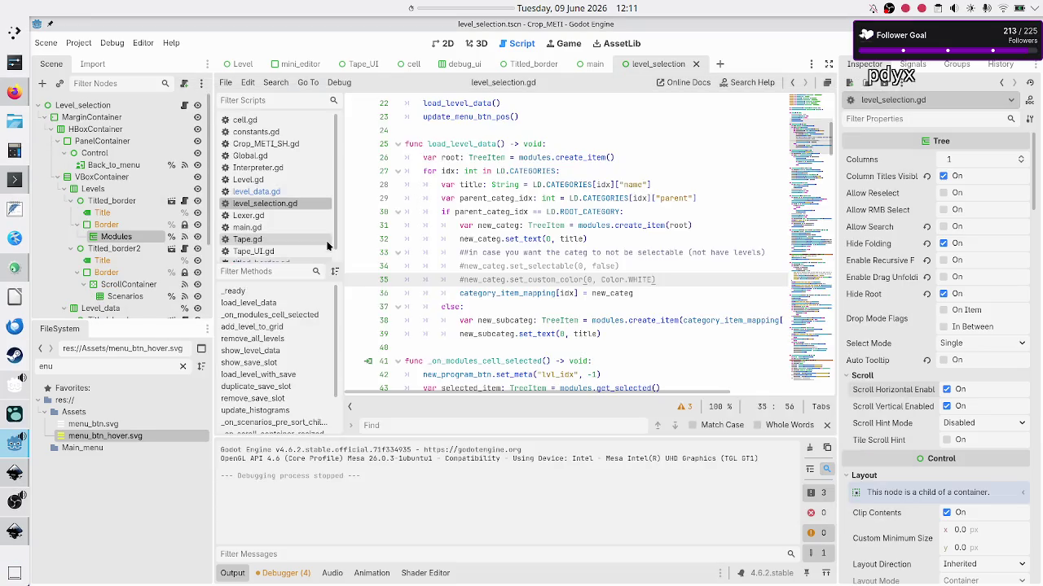
pyautogui.click(274, 194)
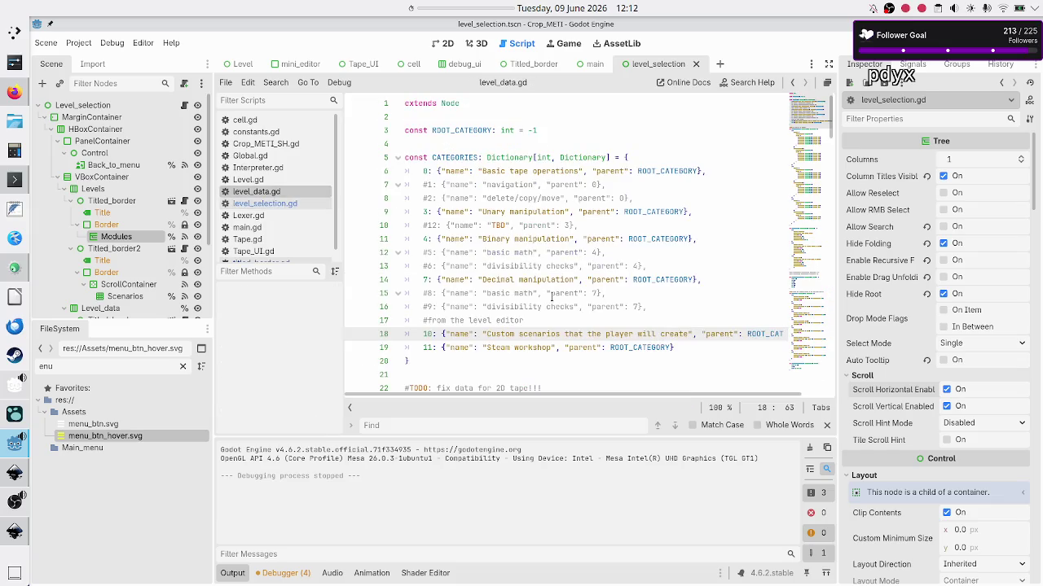
# Step: Append ', 0, 1, 0, 1' to category 0's list in CATEGORY_LEVEL_MAPPING
pyautogui.scroll(-4, 560, 257)
pyautogui.scroll(-20, 559, 257)
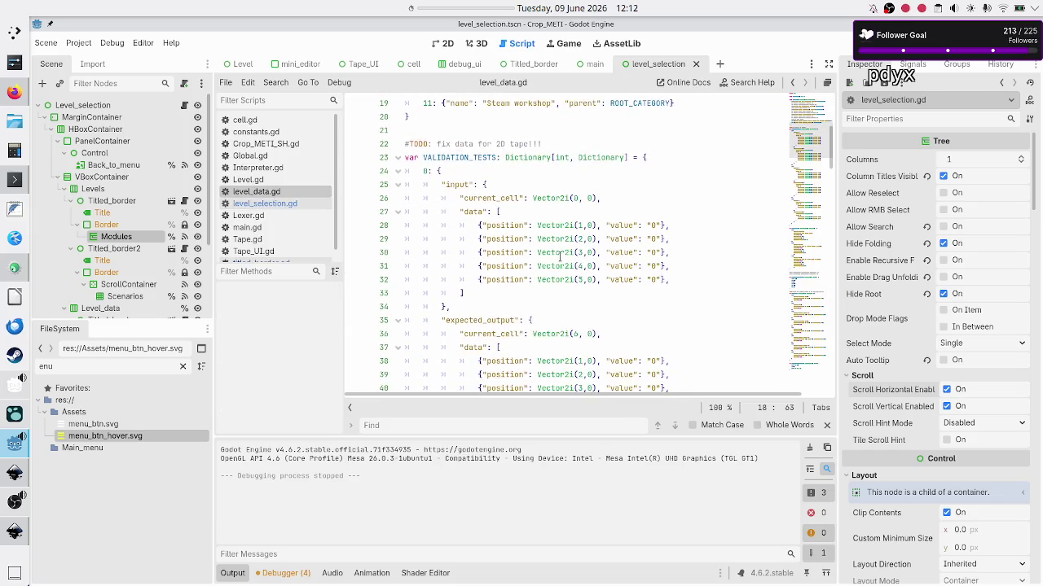
pyautogui.scroll(-7, 559, 257)
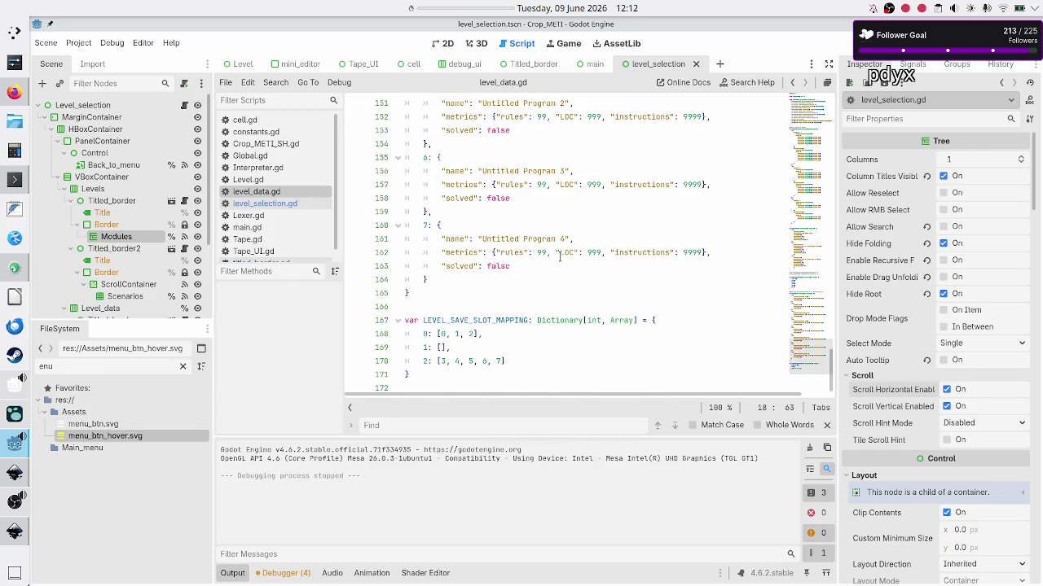
pyautogui.scroll(16, 499, 266)
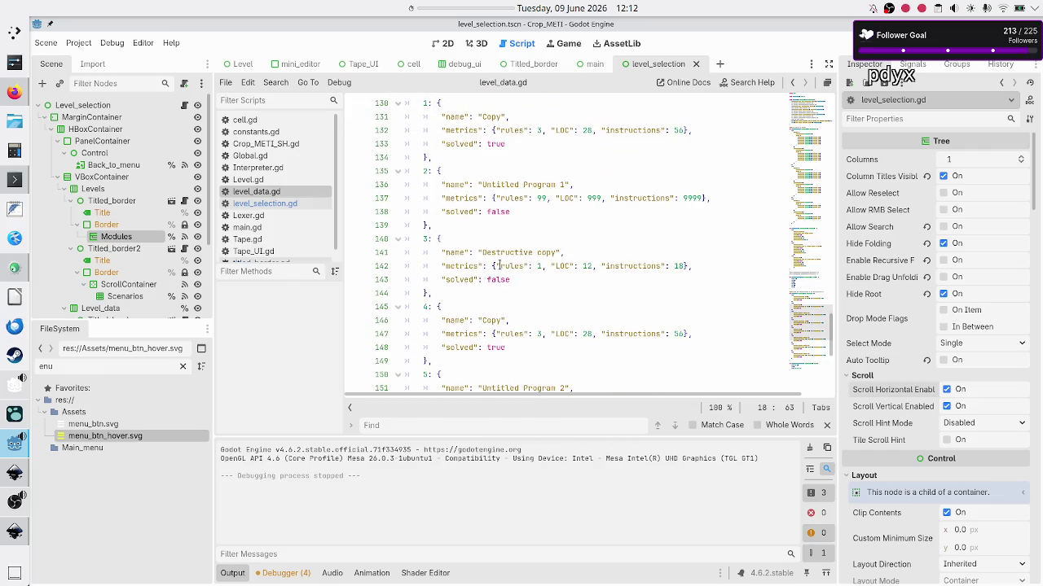
pyautogui.click(486, 252)
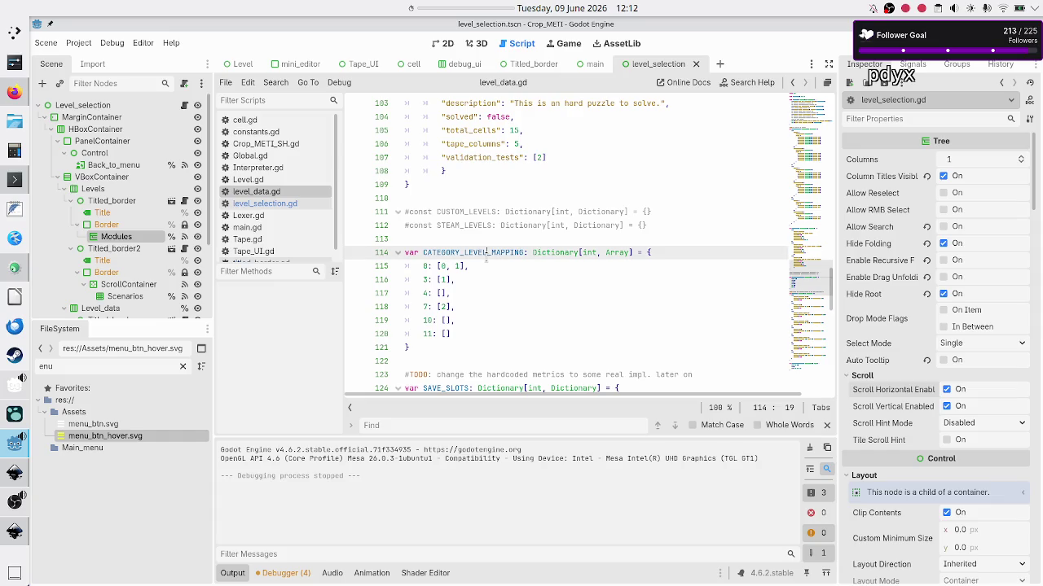
pyautogui.press('Down')
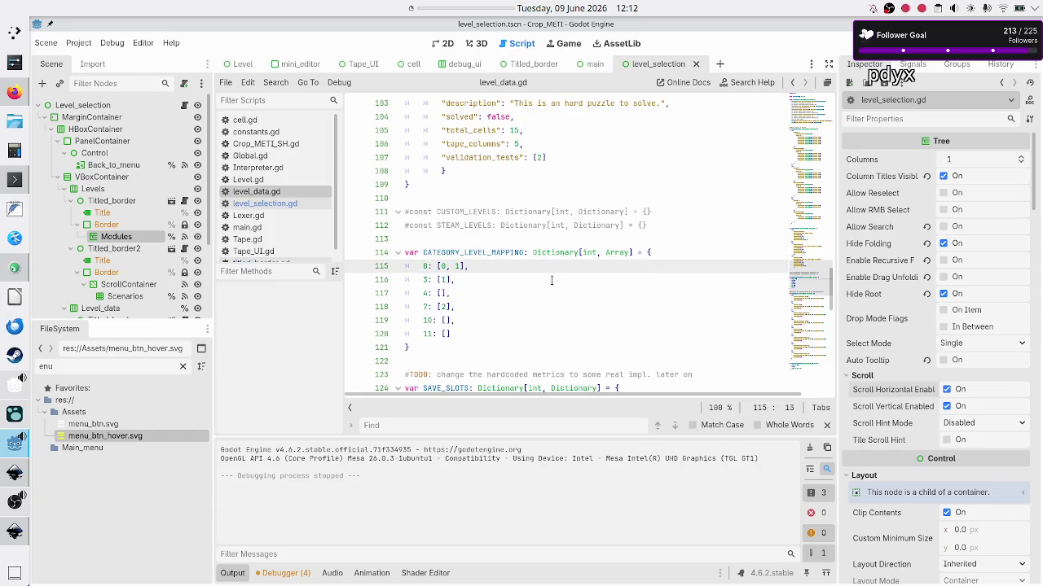
pyautogui.write(', 0, 1, ')
pyautogui.write('0, 1')
# Step: Copy the 0, 1 pairs, paste them three more times, then save and run the game
pyautogui.hotkey('shift', 'Left')
pyautogui.hotkey('shift', 'Left')
pyautogui.hotkey('shift', 'Left')
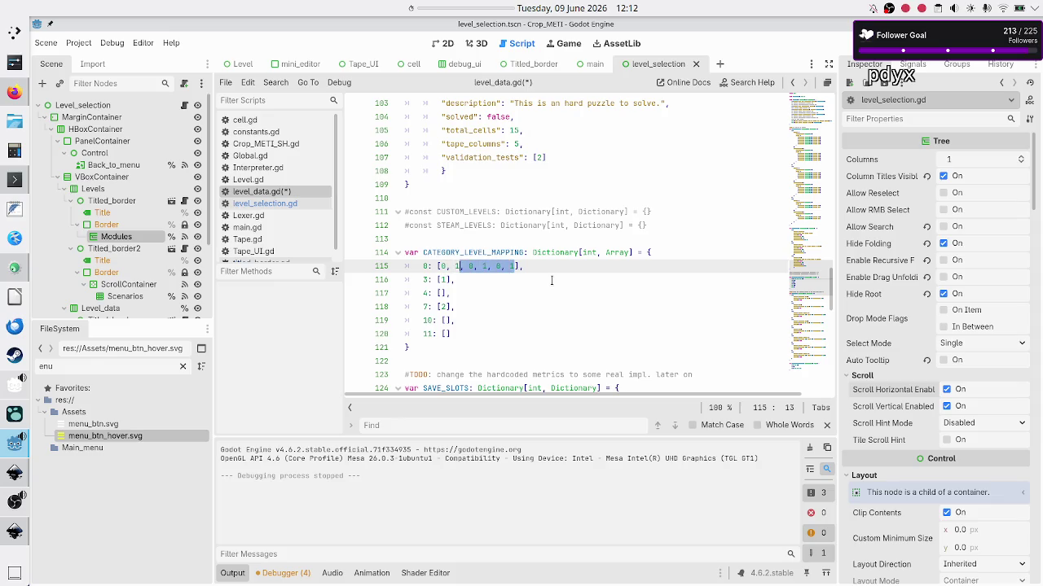
pyautogui.hotkey('shift', 'Left')
pyautogui.hotkey('shift', 'Left')
pyautogui.hotkey('ctrl', 'c')
pyautogui.press('Right')
pyautogui.write(',')
pyautogui.hotkey('ctrl', 'v')
pyautogui.write(',')
pyautogui.hotkey('ctrl', 'v')
pyautogui.write(',')
pyautogui.hotkey('ctrl', 'v')
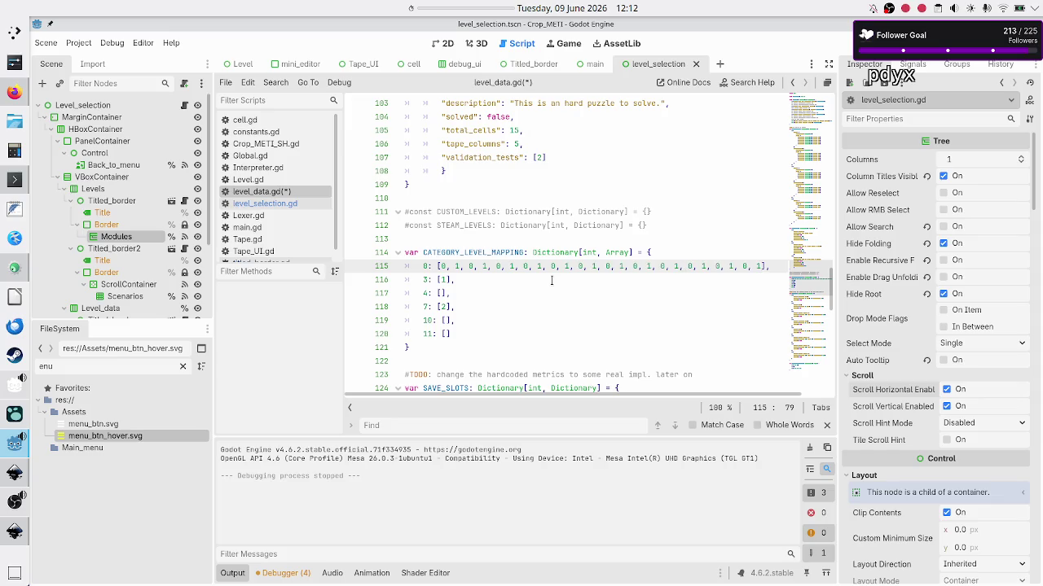
pyautogui.press('F6')
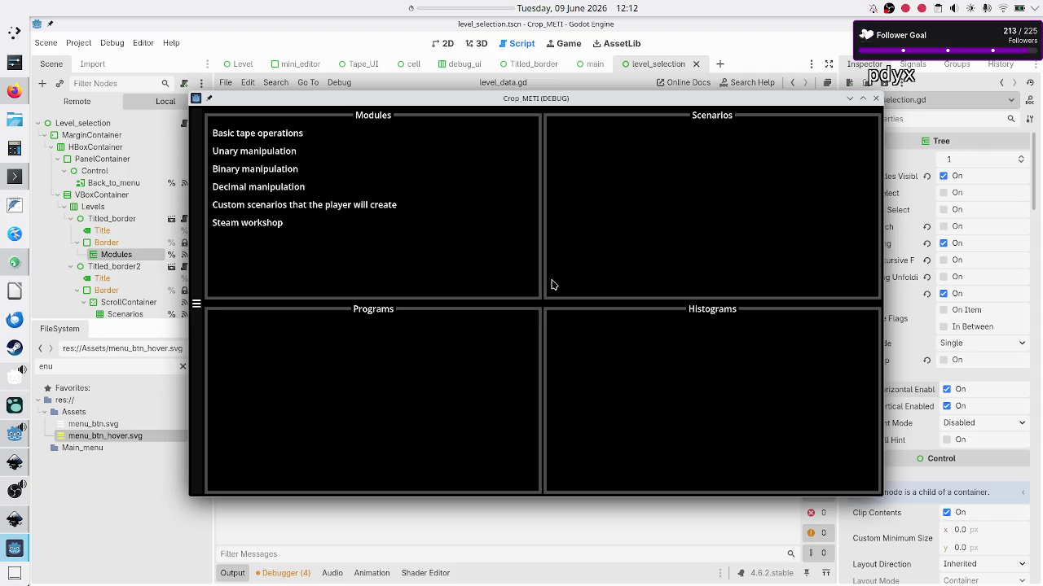
# Step: Show the Basic tape operations scenarios and resize the game window narrower, then wider
pyautogui.click(265, 132)
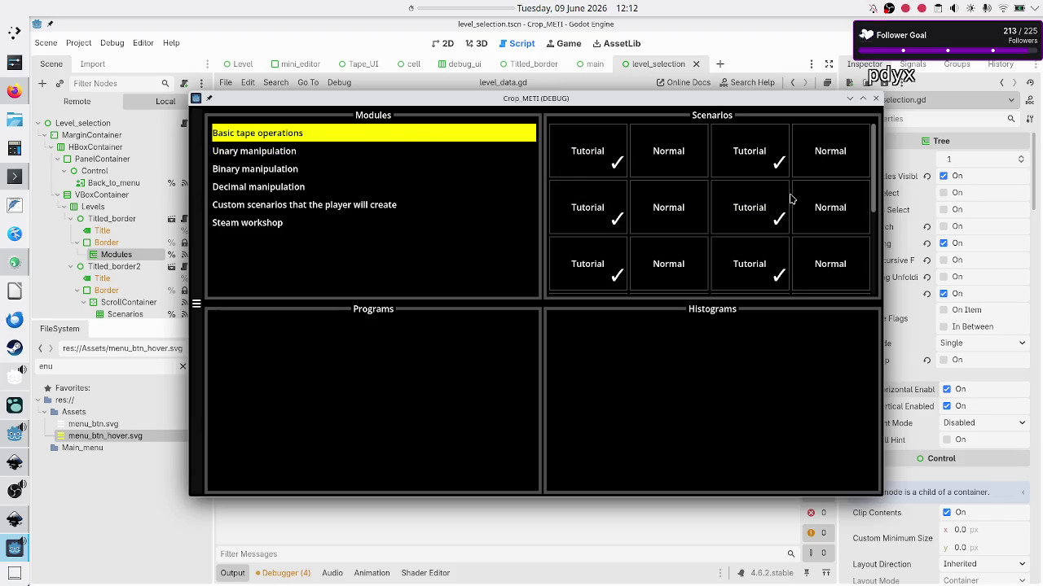
pyautogui.scroll(-1, 872, 199)
pyautogui.moveTo(872, 199)
pyautogui.mouseDown()
pyautogui.moveTo(880, 300)
pyautogui.moveTo(877, 167)
pyautogui.mouseUp()
pyautogui.moveTo(882, 270)
pyautogui.mouseDown()
pyautogui.moveTo(779, 277)
pyautogui.moveTo(666, 256)
pyautogui.moveTo(534, 257)
pyautogui.mouseUp()
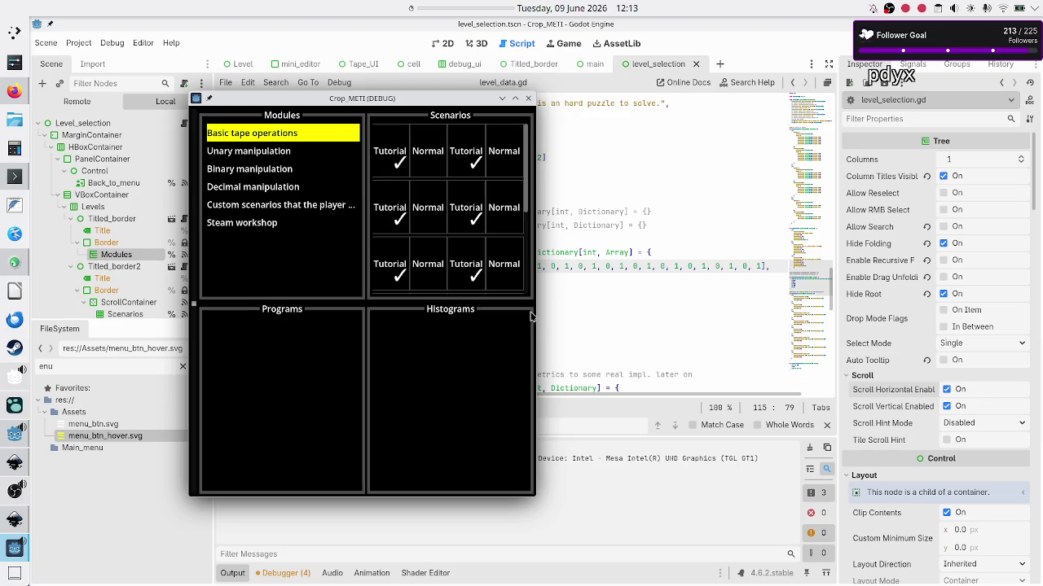
pyautogui.moveTo(540, 324); pyautogui.dragTo(674, 340)
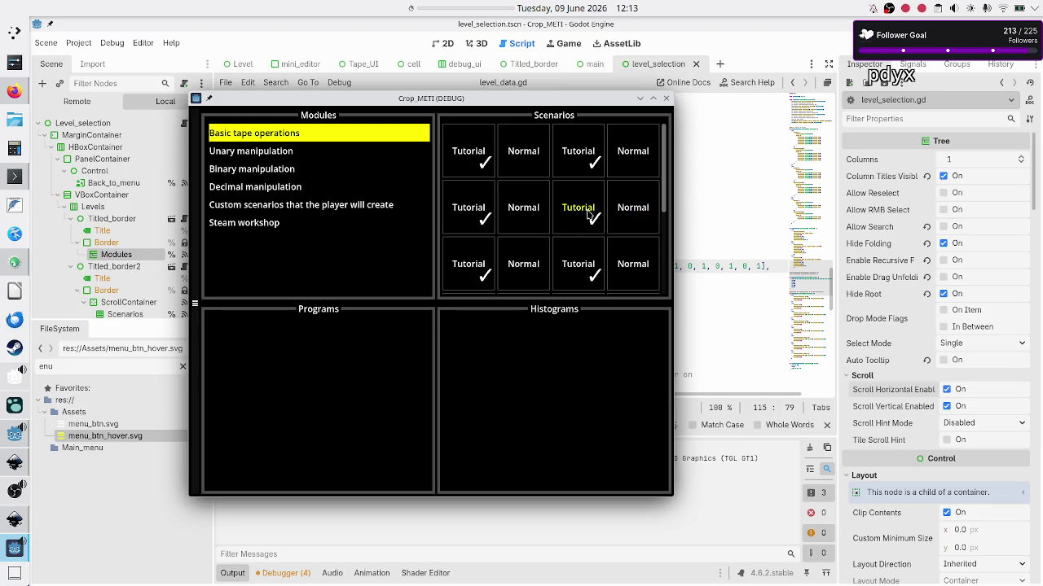
# Step: Maximize and restore the game window twice around a ~778 px resize, then open a blank FeatherPad note
pyautogui.doubleClick(619, 110)
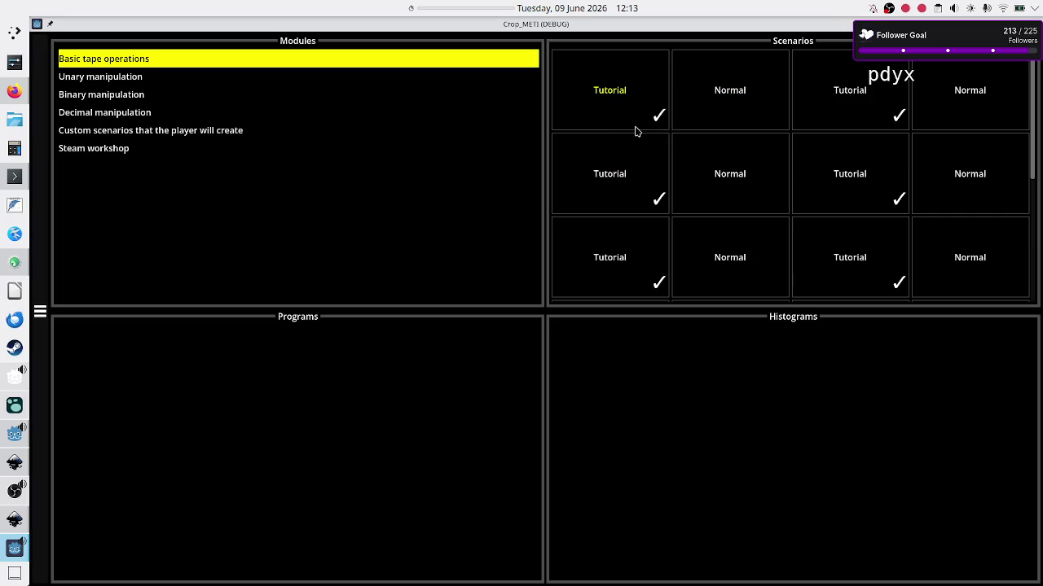
pyautogui.doubleClick(703, 24)
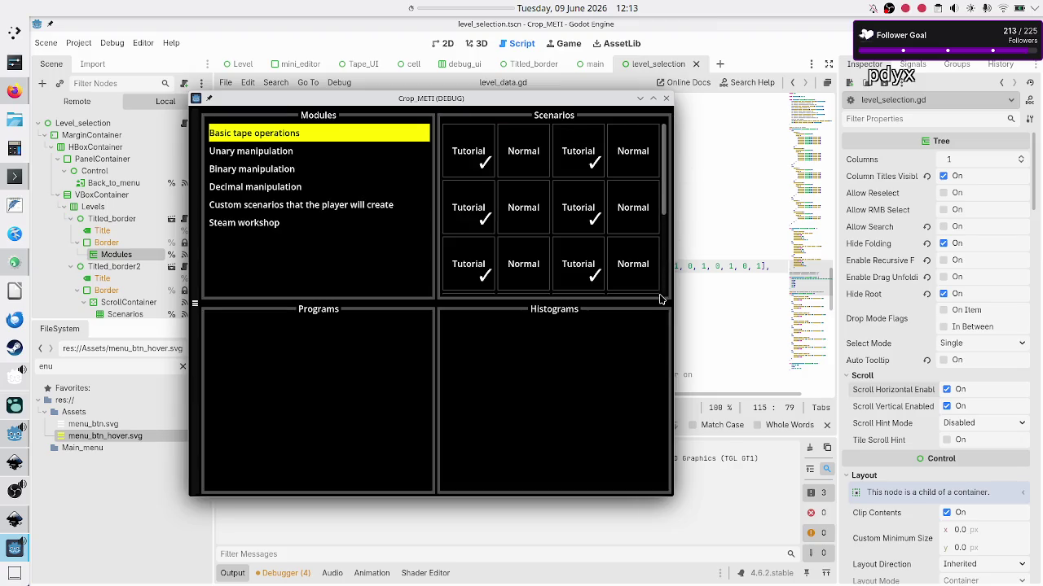
pyautogui.moveTo(675, 346)
pyautogui.mouseDown()
pyautogui.moveTo(738, 350)
pyautogui.moveTo(535, 352)
pyautogui.mouseUp()
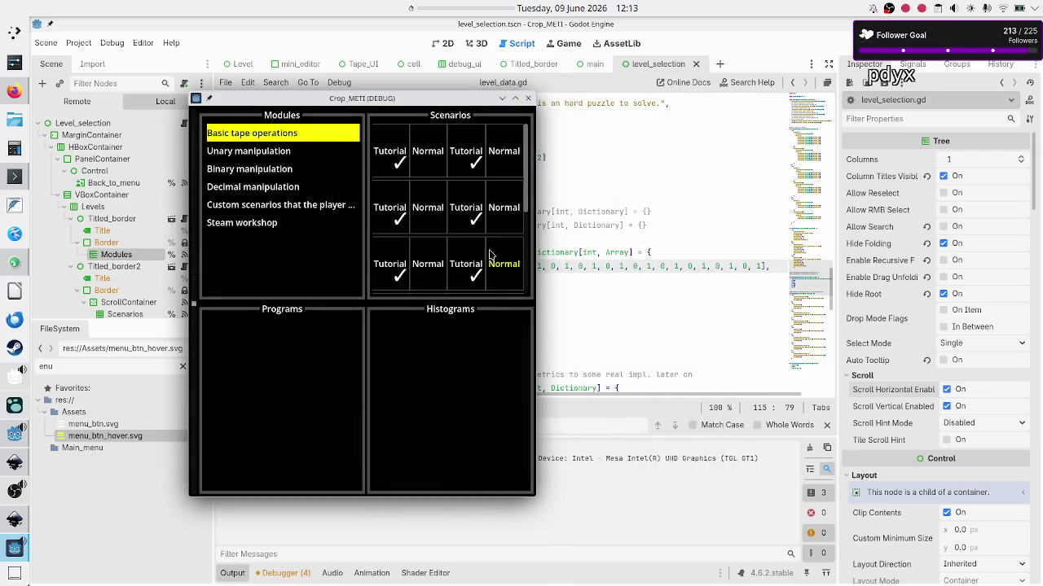
pyautogui.moveTo(595, 220)
pyautogui.moveTo(536, 234)
pyautogui.mouseDown()
pyautogui.moveTo(639, 243)
pyautogui.moveTo(542, 242)
pyautogui.mouseUp()
pyautogui.click(515, 99)
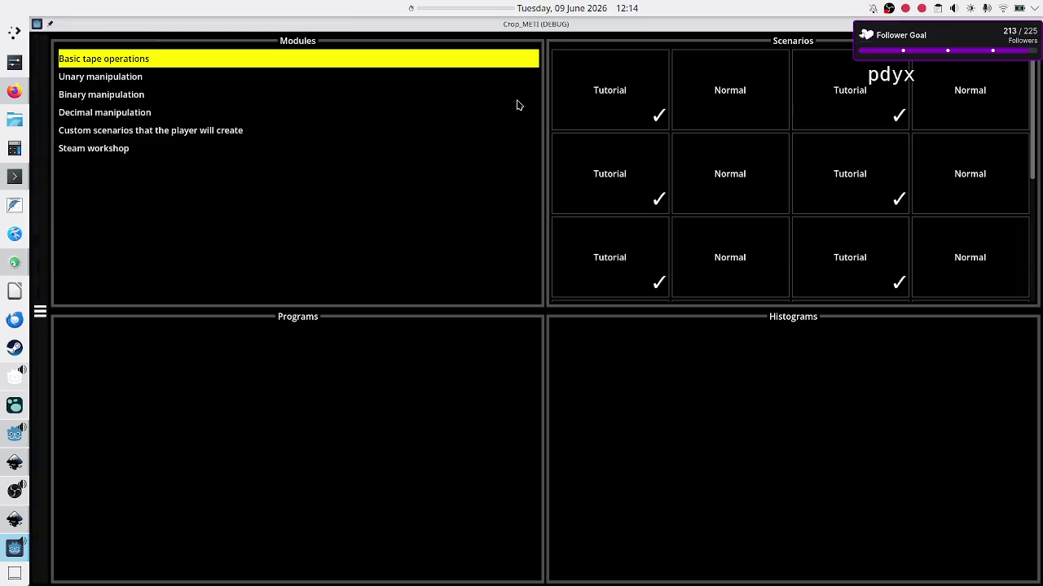
pyautogui.doubleClick(578, 30)
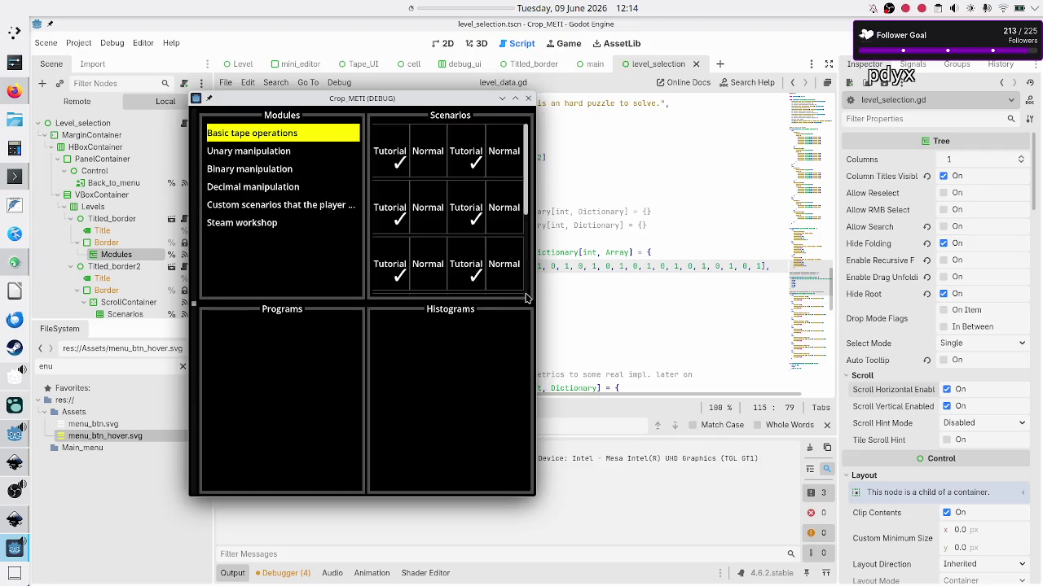
pyautogui.click(16, 208)
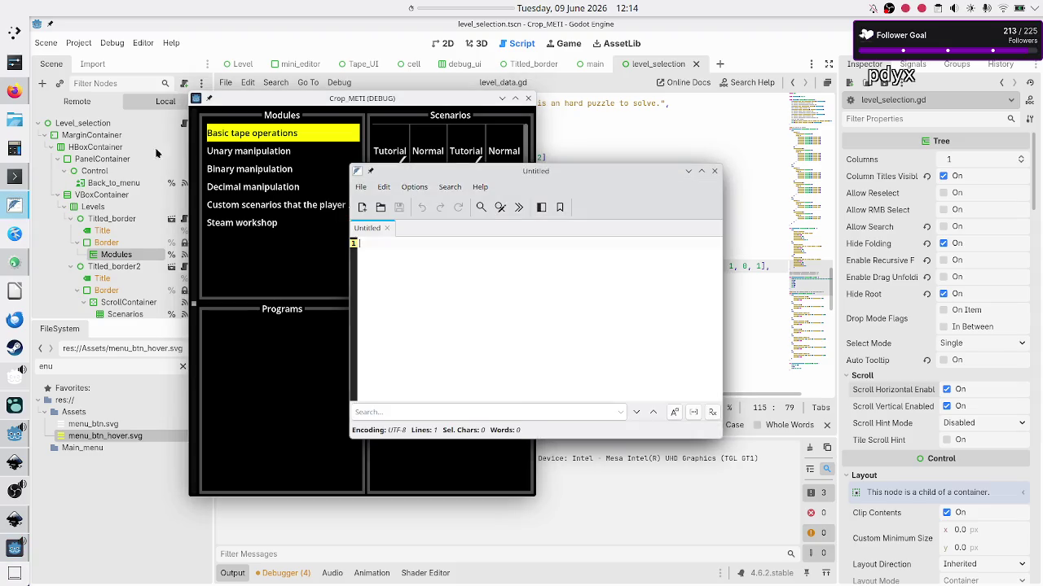
# Step: Move the notes window off the Scenarios panel and type the 'level selection:' heading
pyautogui.moveTo(517, 175); pyautogui.dragTo(722, 161)
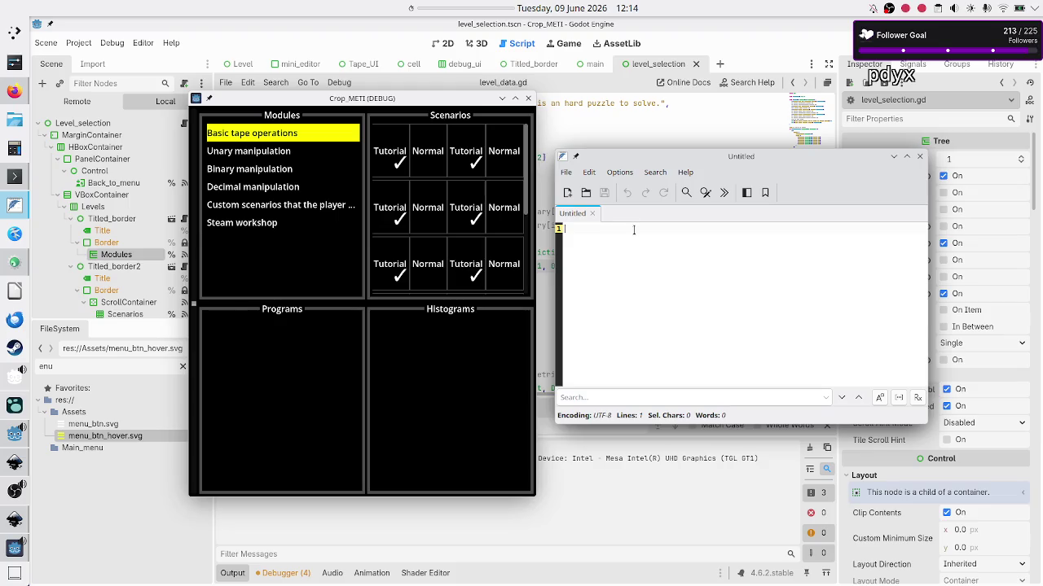
pyautogui.write('level se')
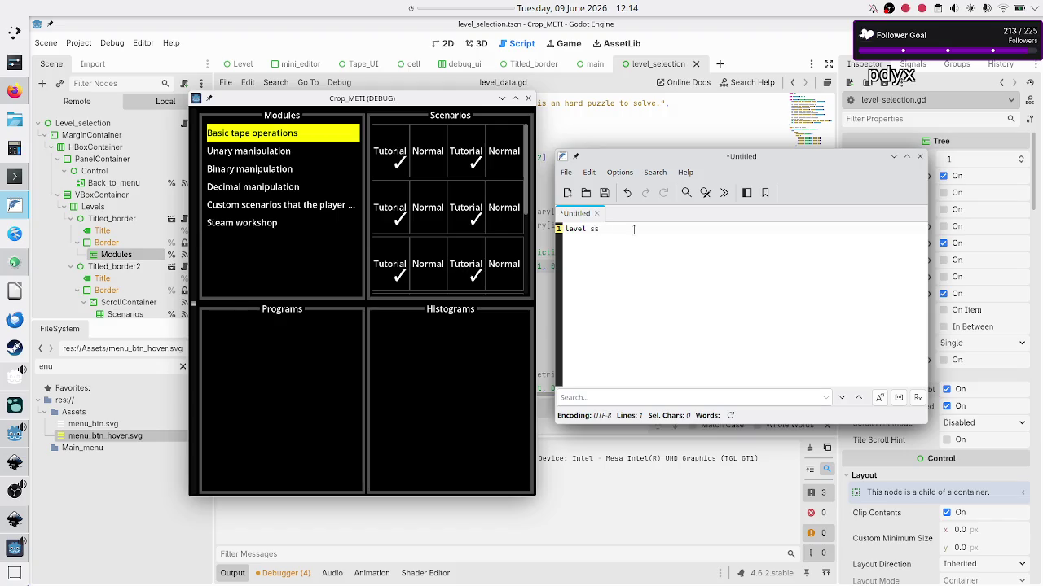
pyautogui.write('lection:')
pyautogui.press('Return')
# Step: Note 'change solved checkmark into a texture, to scale w/ container size', then open the first Tutorial scenario
pyautogui.write('change so')
pyautogui.write('lved check')
pyautogui.write('mark')
pyautogui.write('int')
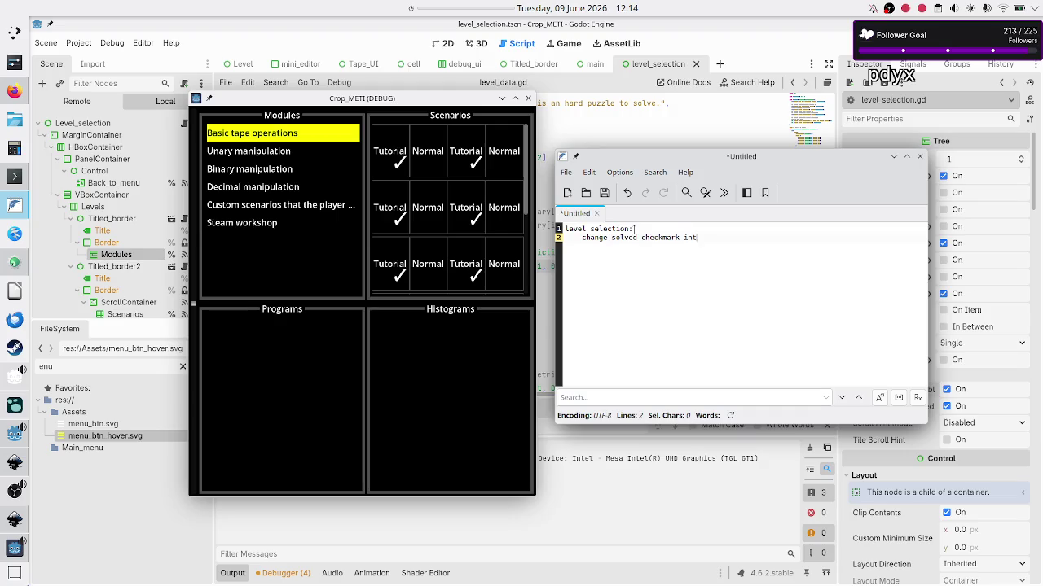
pyautogui.write('xture')
pyautogui.write(', to')
pyautogui.write('cale w/')
pyautogui.write('ont')
pyautogui.press('BackSpace')
pyautogui.press('BackSpace')
pyautogui.press('BackSpace')
pyautogui.press('BackSpace')
pyautogui.write('container si')
pyautogui.write('ze')
pyautogui.press('Return')
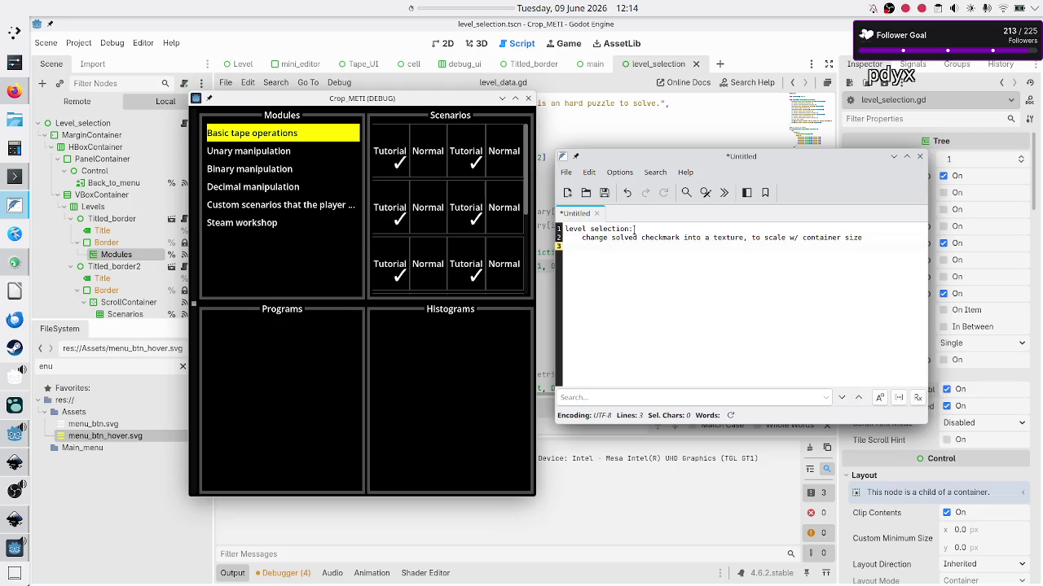
pyautogui.click(410, 398)
pyautogui.click(394, 152)
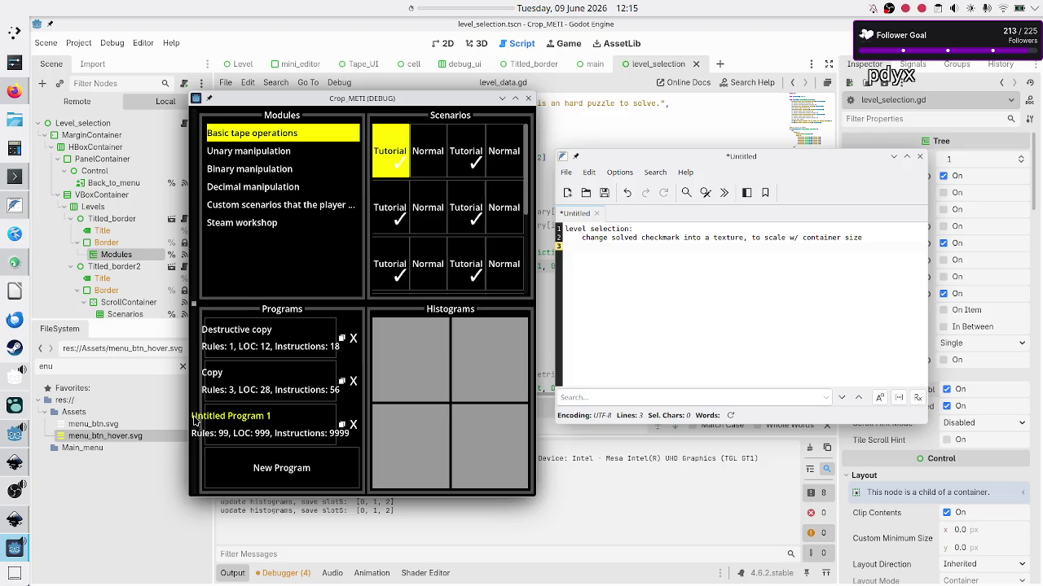
# Step: Note that save slot text on small containers overspills its boundary, with an indented 'even parent boundaries' line
pyautogui.click(608, 254)
pyautogui.write('save slot ')
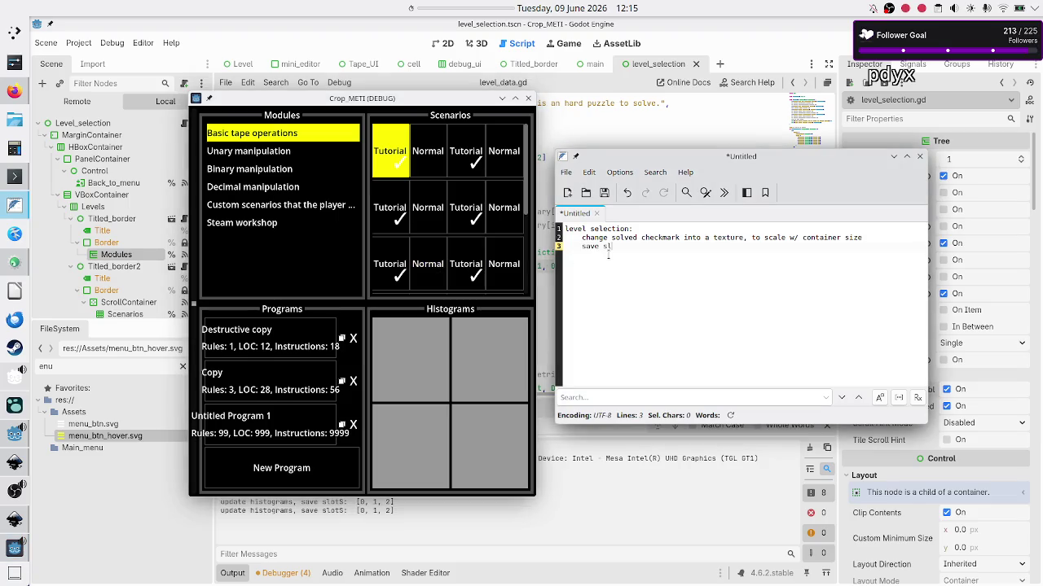
pyautogui.write('text')
pyautogui.write(' on s')
pyautogui.write('mall conta')
pyautogui.write('iner size')
pyautogui.write(' goe')
pyautogui.press('BackSpace')
pyautogui.press('BackSpace')
pyautogui.write('overs')
pyautogui.write('pills')
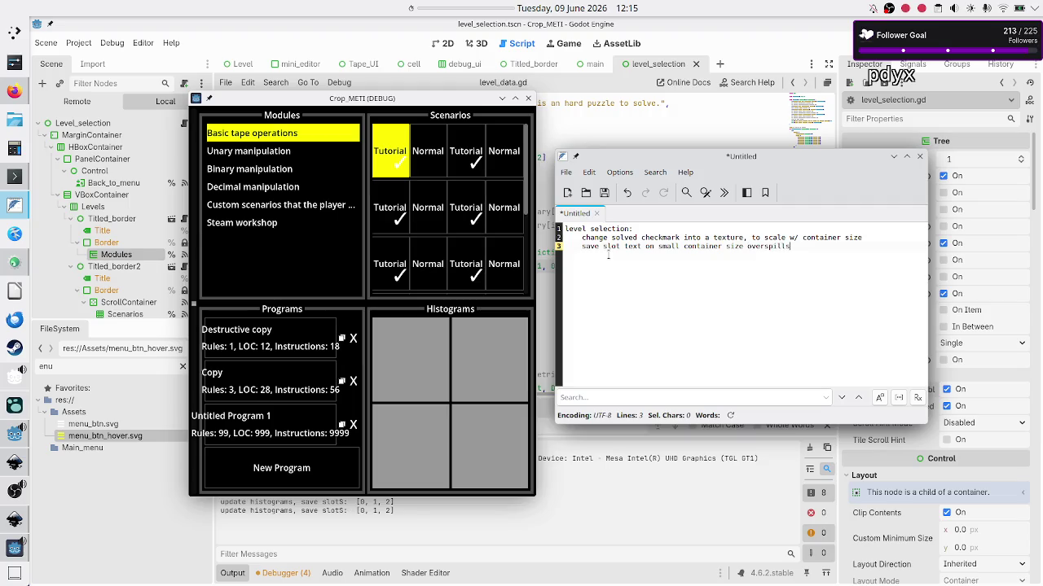
pyautogui.write(' its boundary')
pyautogui.press('Return')
pyautogui.press('Tab')
pyautogui.write('even parent b')
pyautogui.write('oundaries')
pyautogui.press('Return')
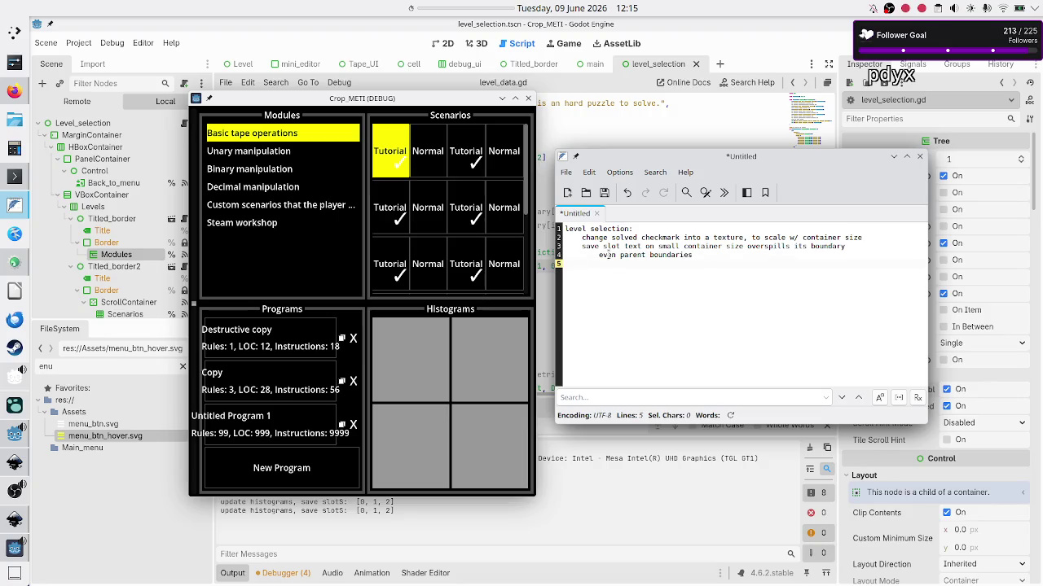
# Step: After checking the game, add the question 'should these have a custom minimum size?'
pyautogui.click(486, 386)
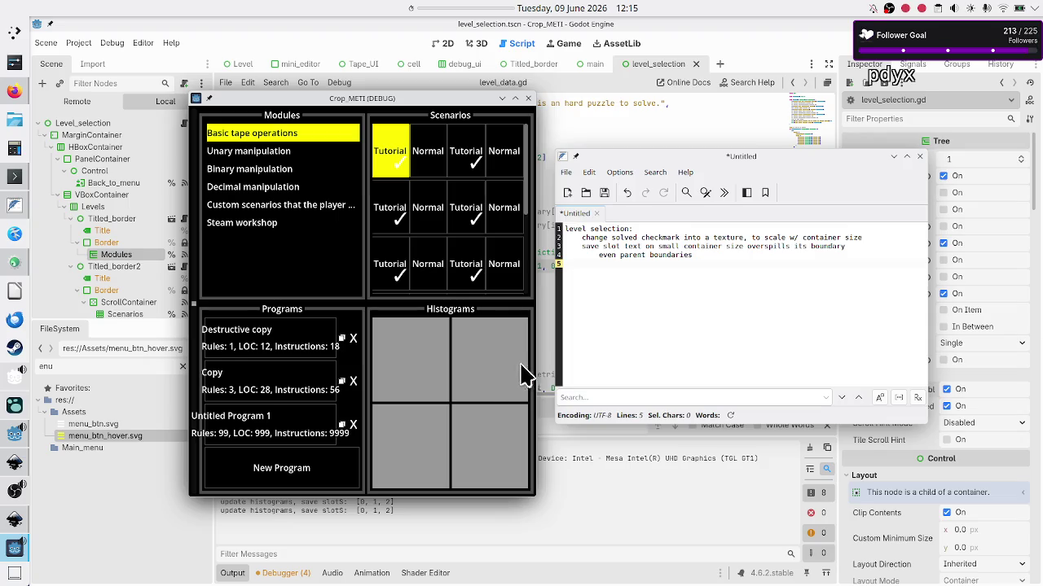
pyautogui.click(652, 271)
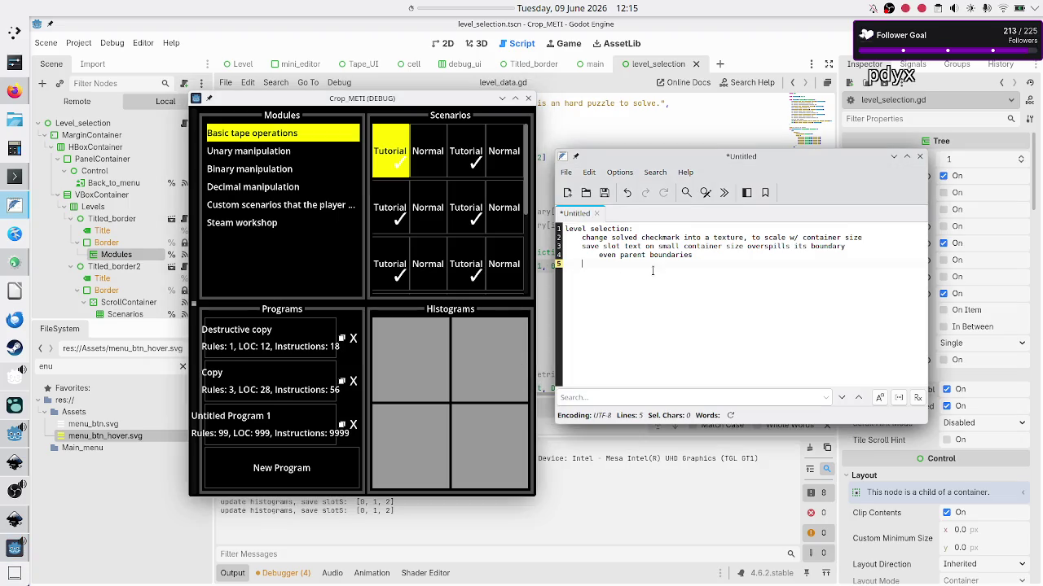
pyautogui.write('should thes')
pyautogui.write('e have a custom ')
pyautogui.write('minimum siz')
pyautogui.write('e?')
pyautogui.press('Return')
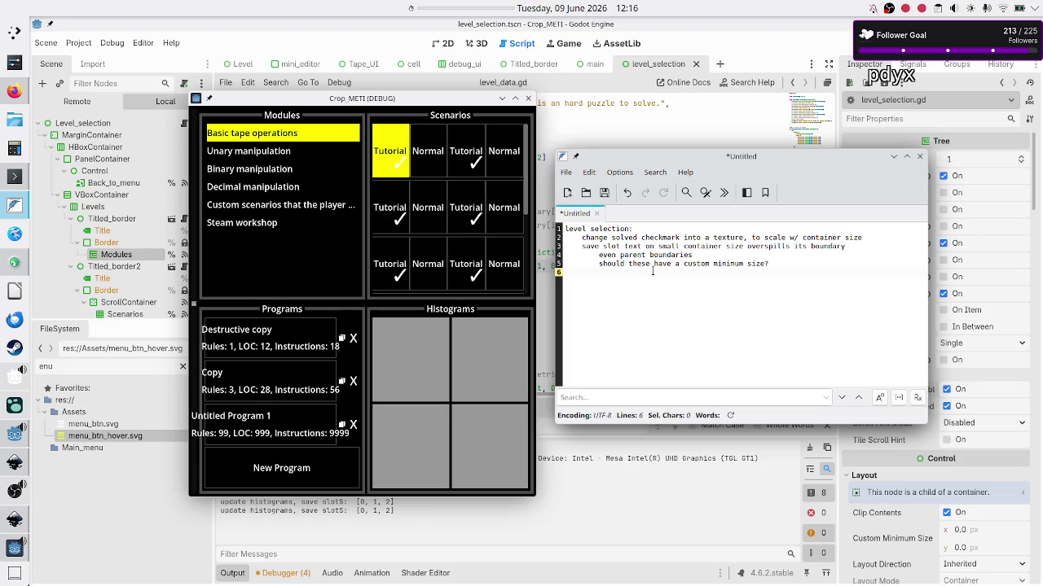
pyautogui.click(583, 246)
pyautogui.press('Down')
pyautogui.press('Down')
pyautogui.press('Down')
pyautogui.doubleClick(725, 237)
# Step: At the top of the notes, type 'add a minimum window size so that the bellow issues don't occur'
pyautogui.click(650, 226)
pyautogui.press('Return')
pyautogui.press('Return')
pyautogui.press('Up')
pyautogui.press('Up')
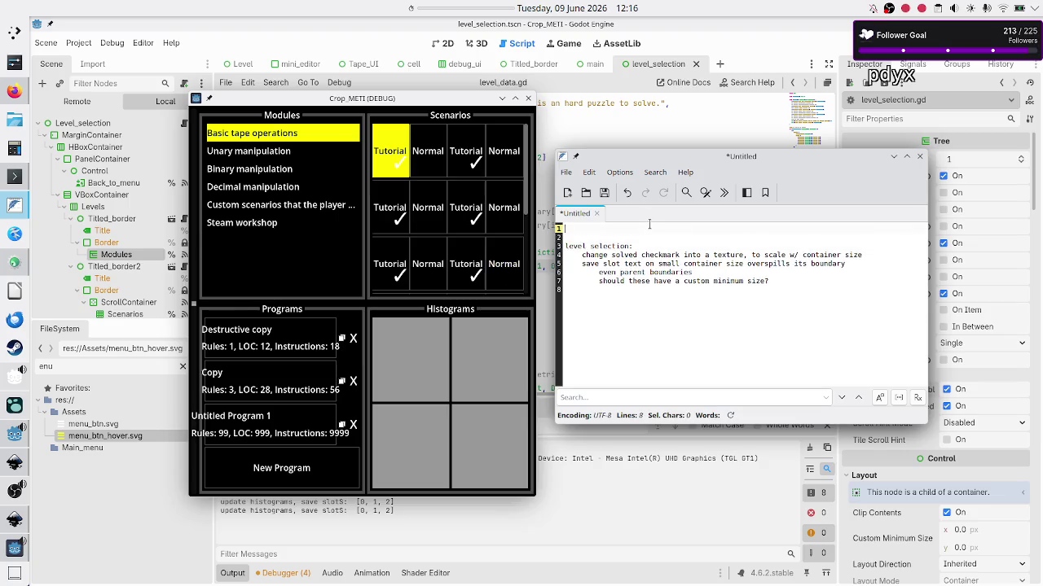
pyautogui.write('add')
pyautogui.write(' a cus')
pyautogui.press('BackSpace')
pyautogui.press('BackSpace')
pyautogui.write('minim')
pyautogui.write('um window size s')
pyautogui.write('o tha')
pyautogui.write('t the bellow')
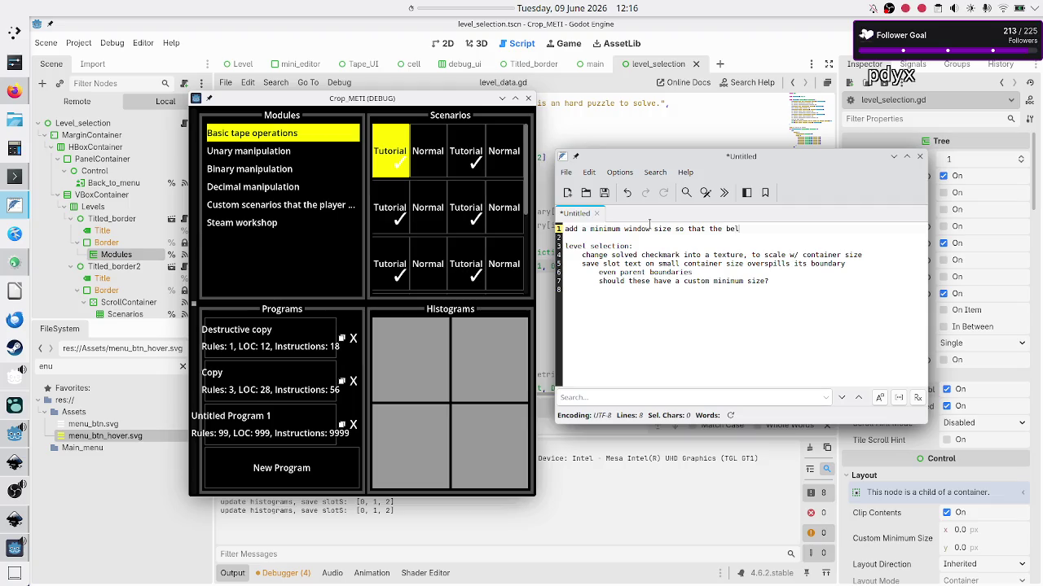
pyautogui.write(' issue')
pyautogui.write("s don't o")
pyautogui.write('ccur')
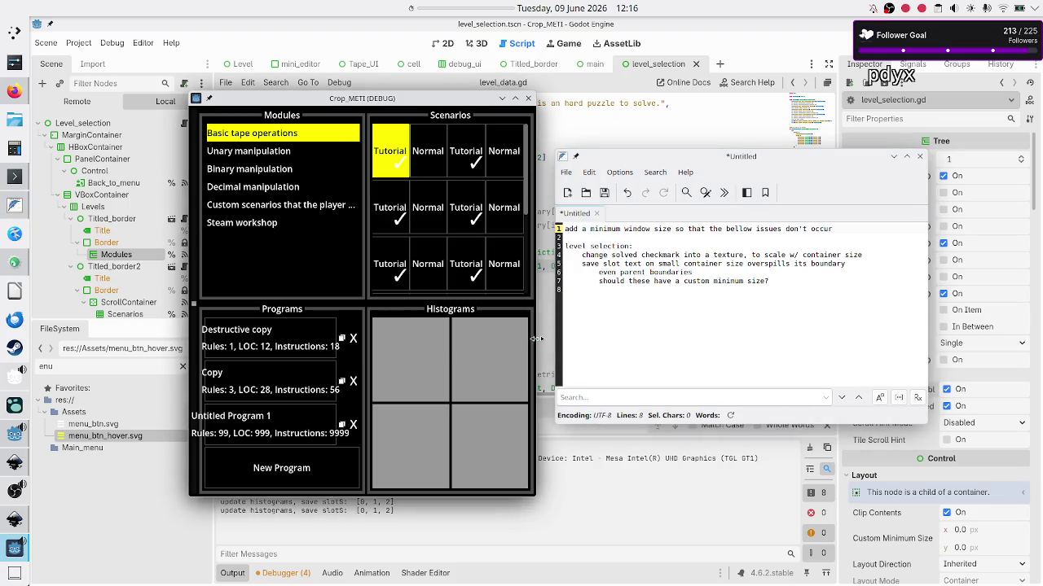
# Step: Resize the Crop_METI game window narrower and wider to test its panels, ending wider
pyautogui.moveTo(536, 339)
pyautogui.mouseDown()
pyautogui.moveTo(545, 335)
pyautogui.moveTo(448, 347)
pyautogui.moveTo(685, 340)
pyautogui.moveTo(612, 349)
pyautogui.mouseUp()
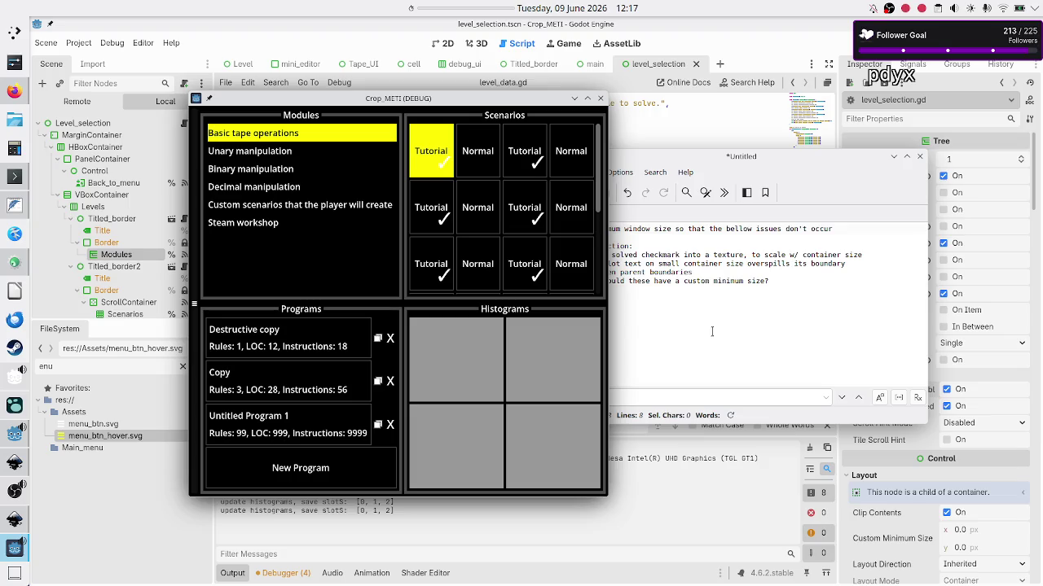
pyautogui.click(830, 228)
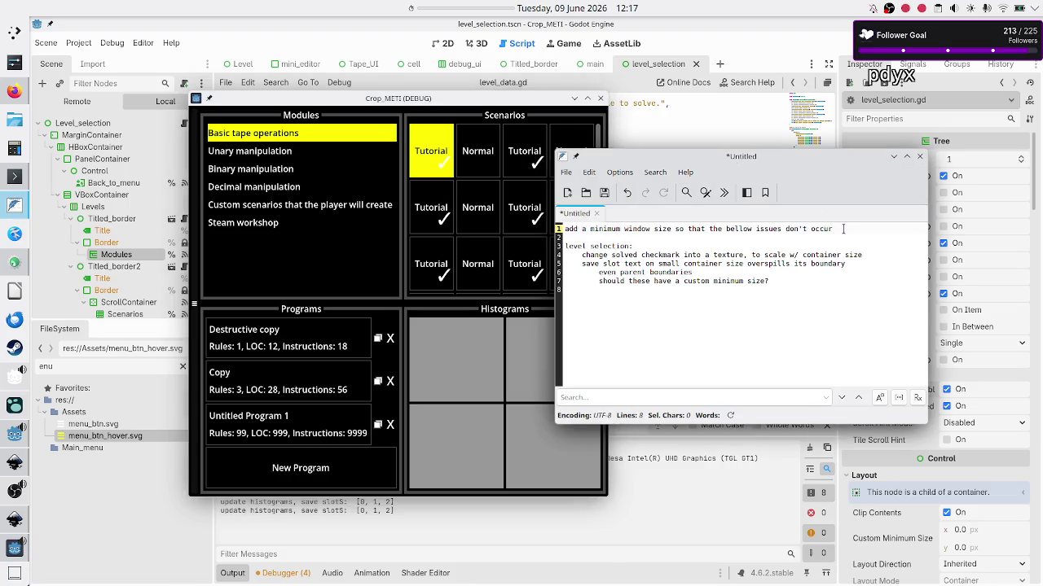
pyautogui.click(353, 270)
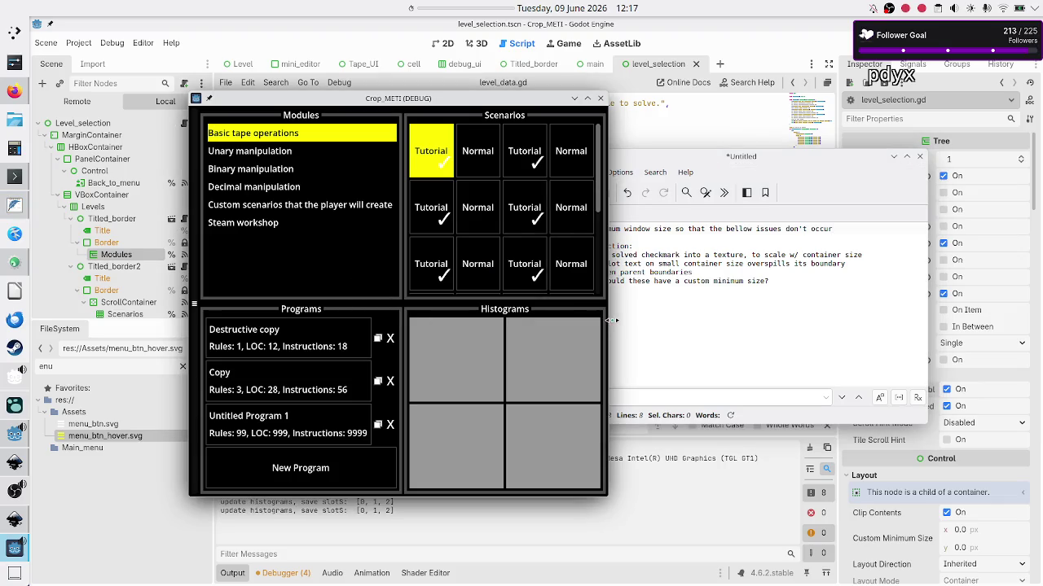
pyautogui.moveTo(611, 320); pyautogui.dragTo(535, 320)
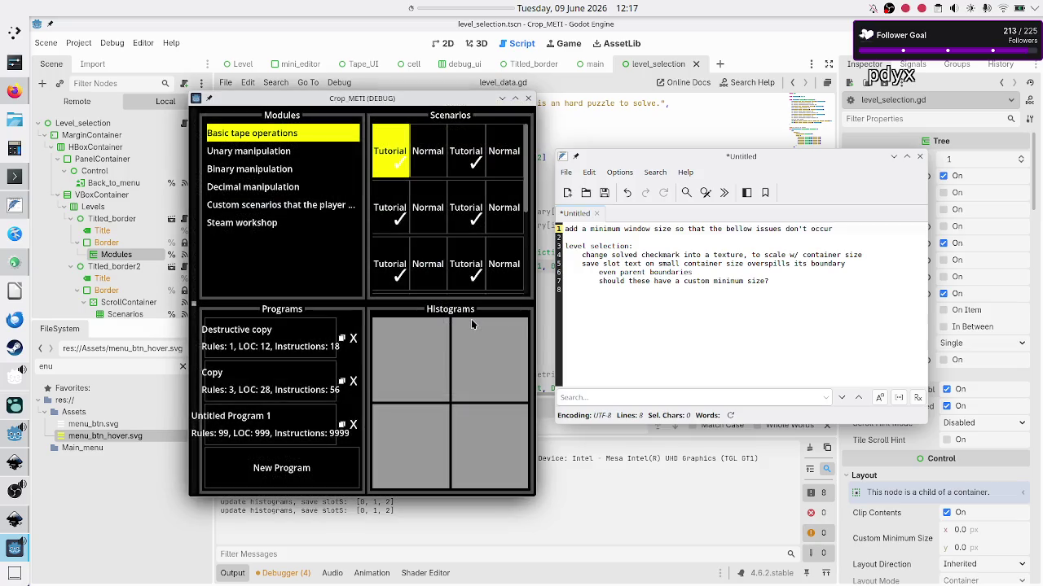
pyautogui.moveTo(536, 321); pyautogui.dragTo(606, 321)
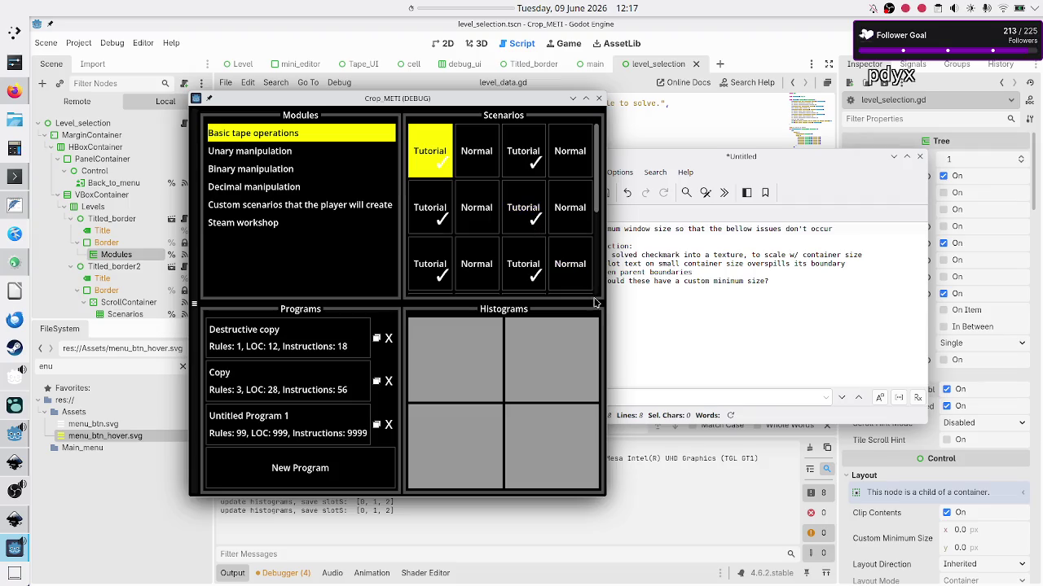
pyautogui.moveTo(611, 309); pyautogui.dragTo(705, 315)
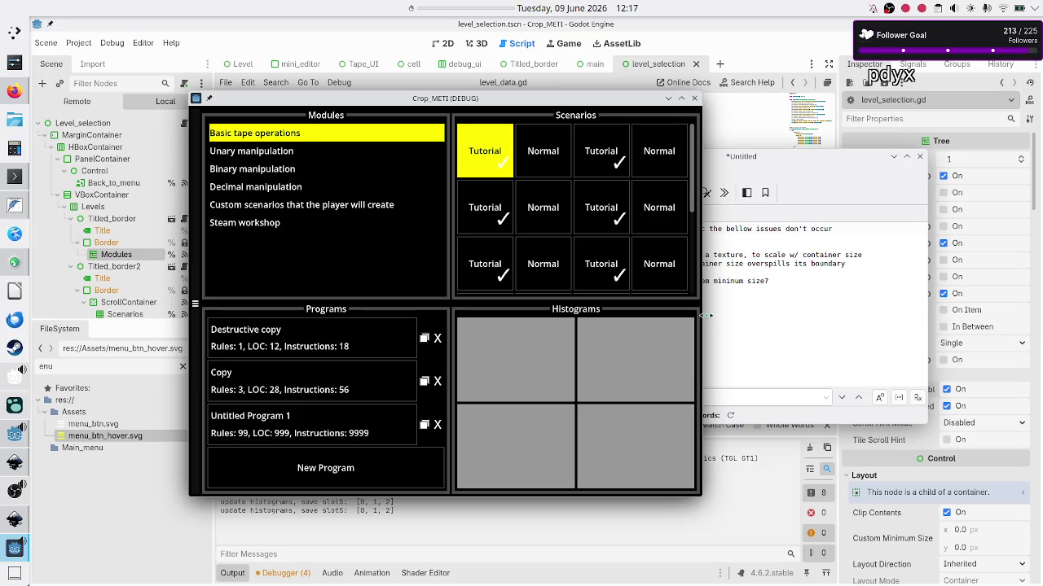
pyautogui.click(766, 317)
# Step: Add a 'fast fix' line under the minimum window size TODO
pyautogui.click(837, 229)
pyautogui.press('Return')
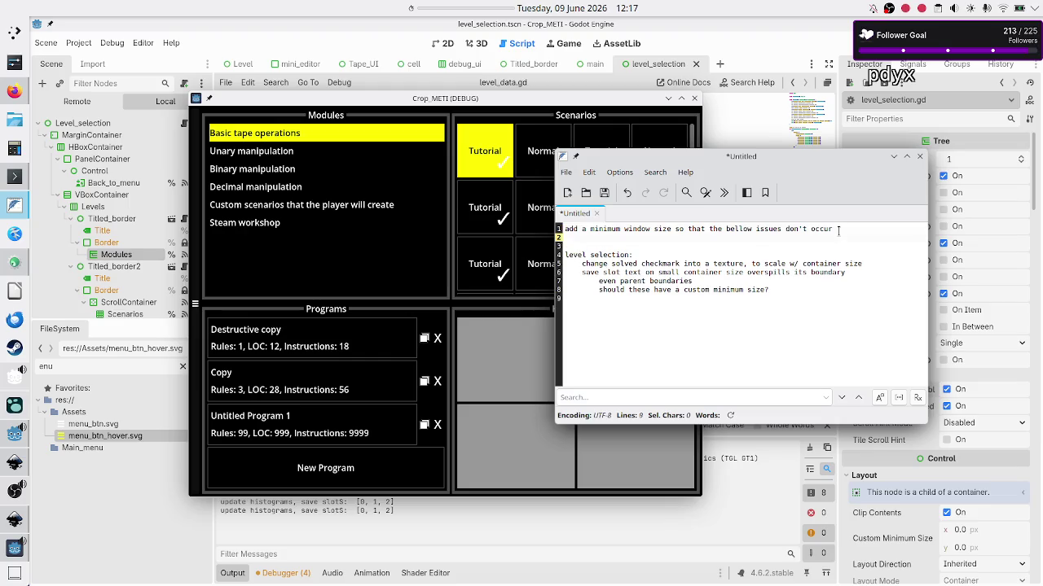
pyautogui.write('fast fix')
# Step: Join the 'even parent boundaries' line onto the save slot note, separated by a comma
pyautogui.press('Down')
pyautogui.press('Down')
pyautogui.press('Down')
pyautogui.hotkey('shift', 'End')
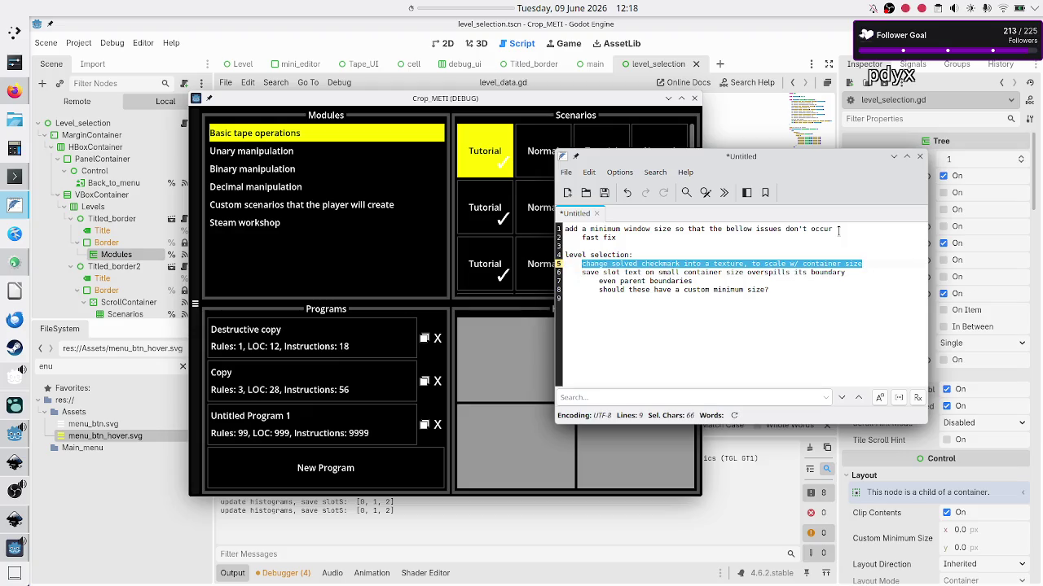
pyautogui.press('Down')
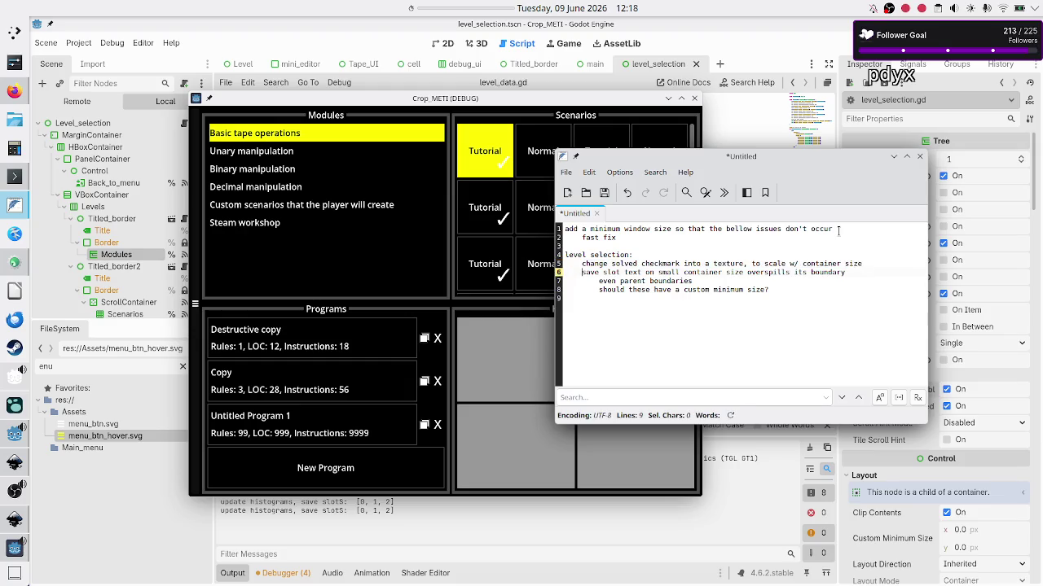
pyautogui.hotkey('shift', 'Down')
pyautogui.hotkey('shift', 'Down')
pyautogui.hotkey('shift', 'End')
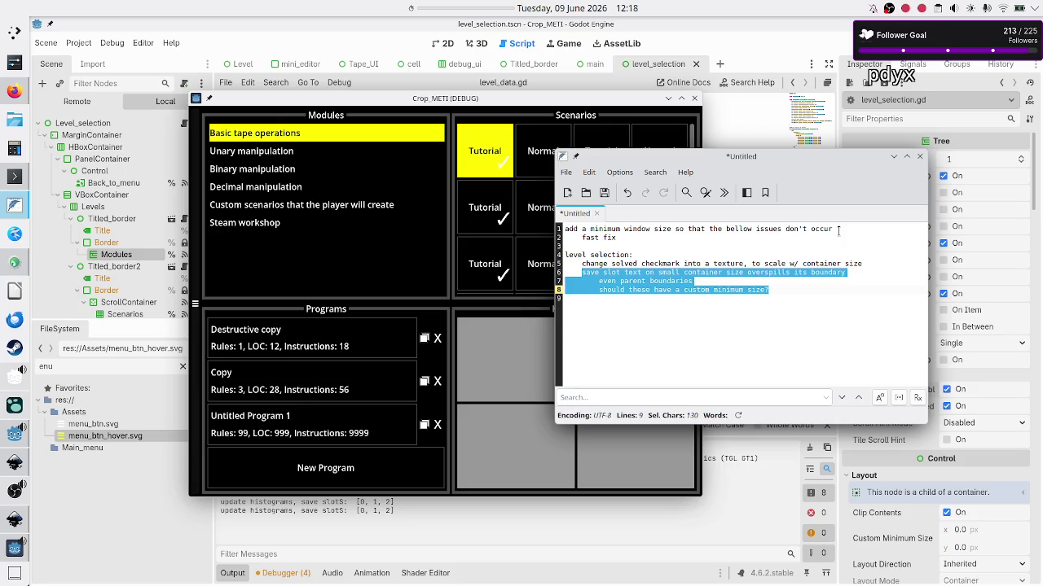
pyautogui.press('Up')
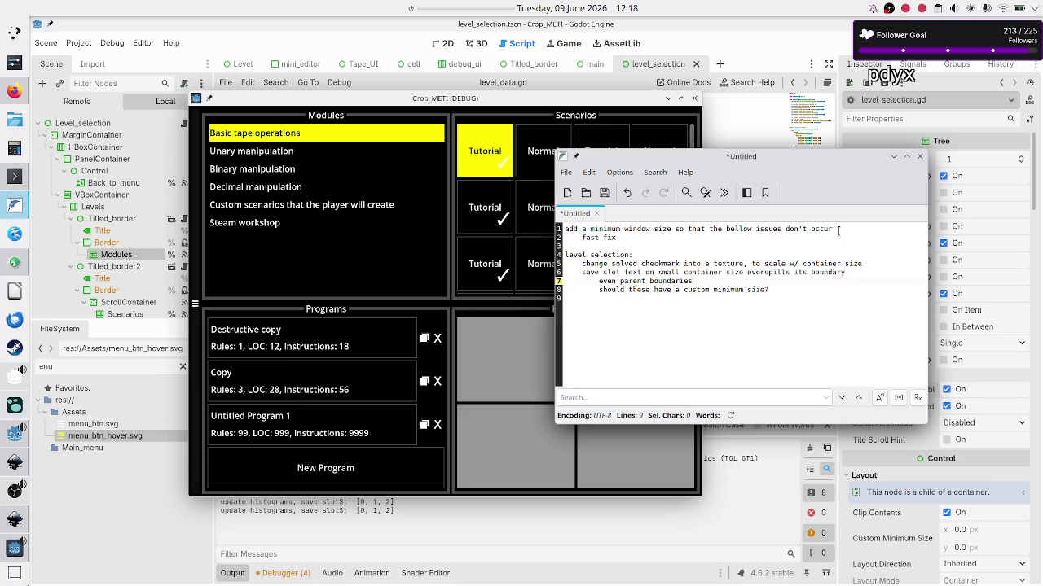
pyautogui.press('Down')
# Step: Add a 'scrollbars' entry below the custom minimum size question
pyautogui.press('Down')
pyautogui.press('Up')
pyautogui.press('Up')
pyautogui.press('BackSpace')
pyautogui.press('BackSpace')
pyautogui.press('BackSpace')
pyautogui.write(',')
pyautogui.press('Down')
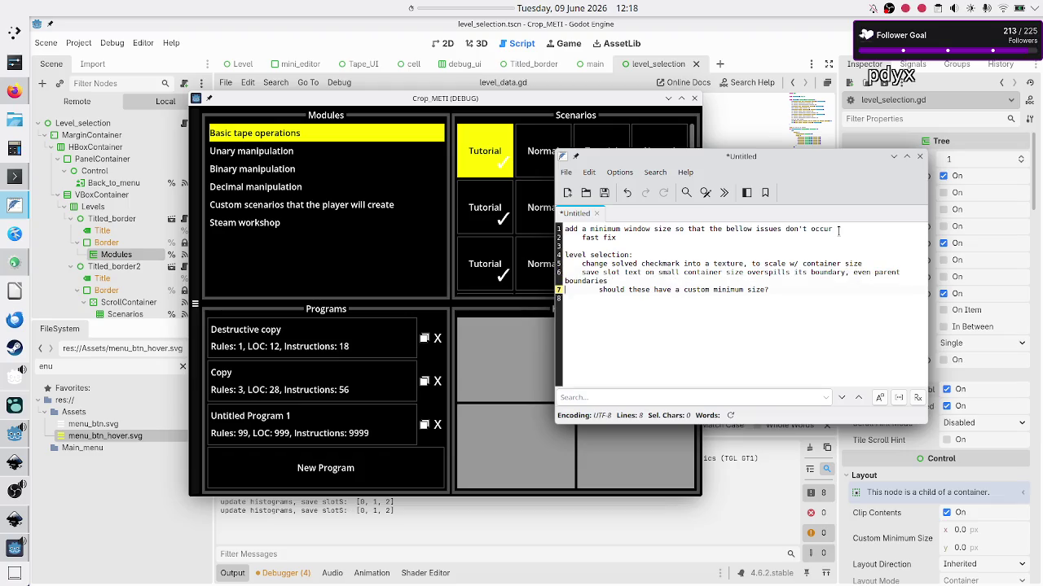
pyautogui.press('Return')
pyautogui.press('Down')
pyautogui.press('BackSpace')
pyautogui.press('BackSpace')
pyautogui.press('BackSpace')
pyautogui.press('BackSpace')
pyautogui.press('BackSpace')
pyautogui.press('Return')
pyautogui.write('rrollbars')
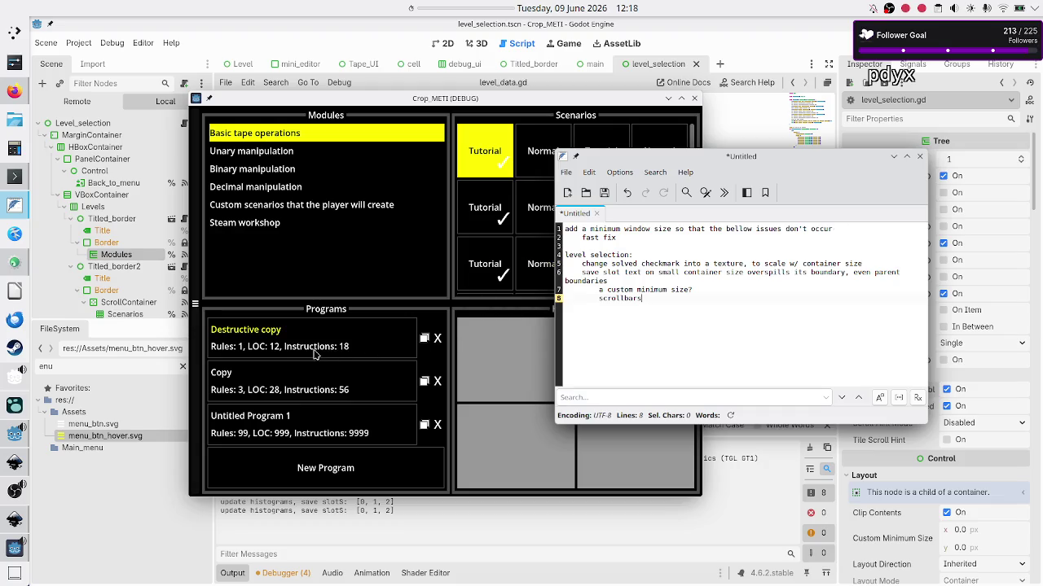
# Step: Shrink the Crop_METI game window, then widen it slightly so the Scenarios and Histograms panels stretch
pyautogui.click(492, 413)
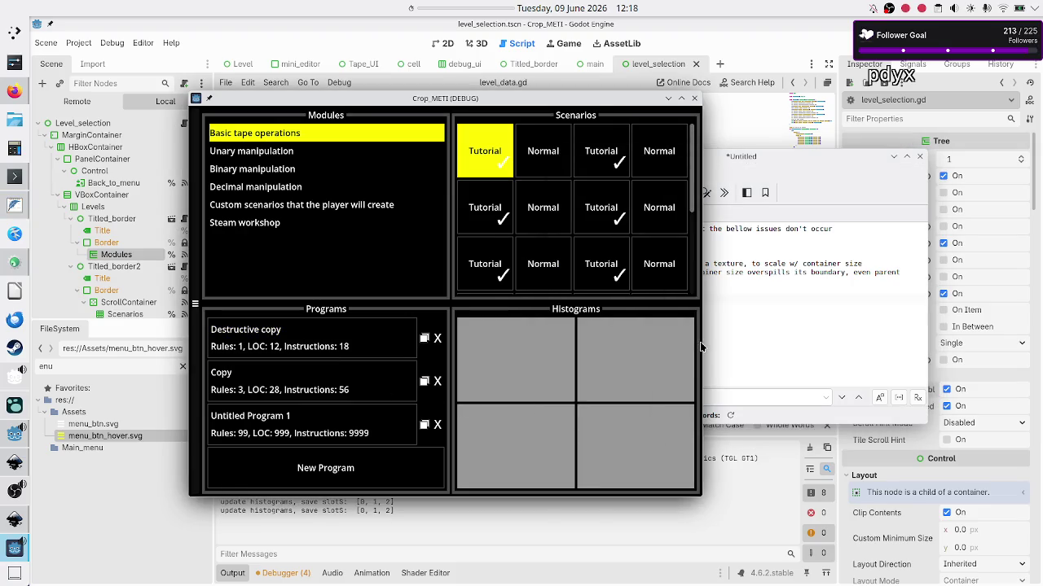
pyautogui.moveTo(701, 344)
pyautogui.mouseDown()
pyautogui.moveTo(754, 338)
pyautogui.moveTo(485, 336)
pyautogui.mouseUp()
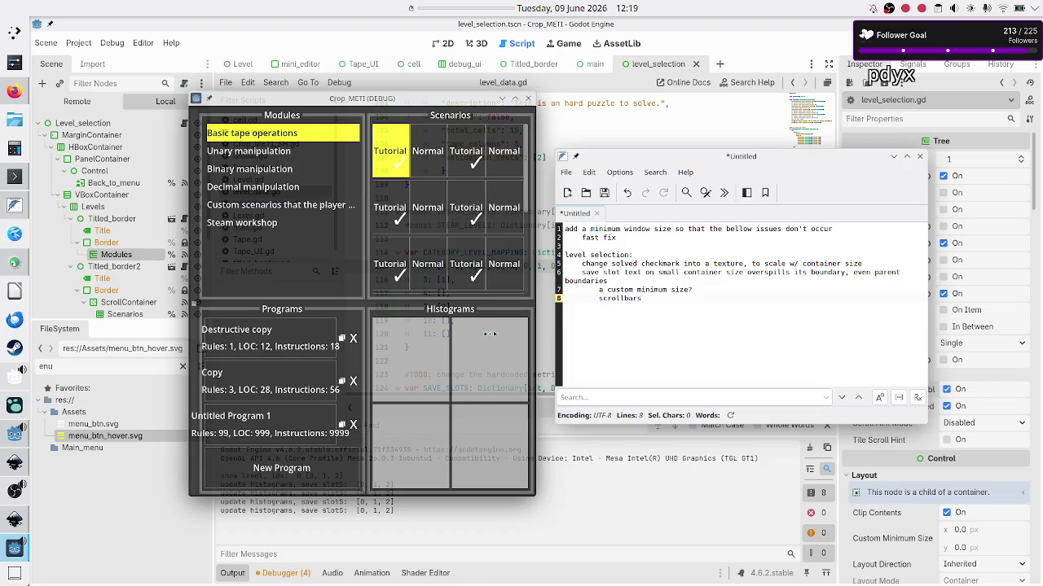
pyautogui.moveTo(489, 333); pyautogui.dragTo(490, 334)
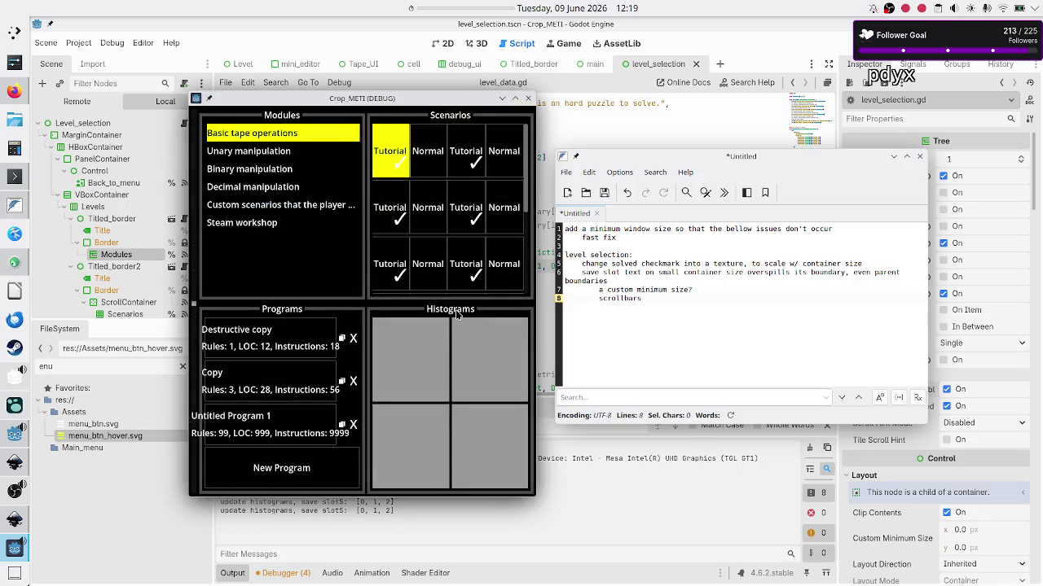
pyautogui.click(638, 235)
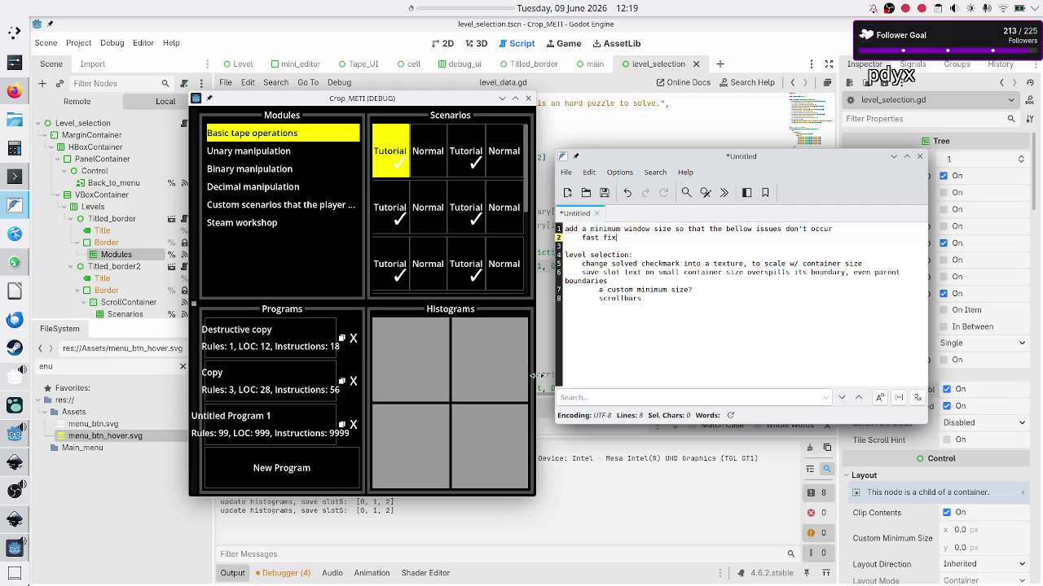
pyautogui.moveTo(540, 372); pyautogui.dragTo(551, 373)
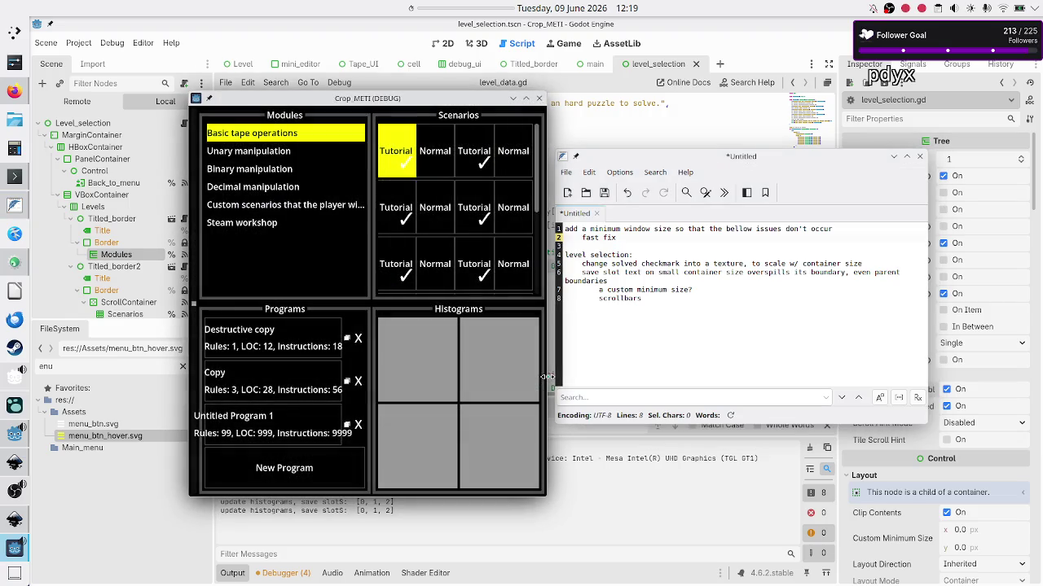
# Step: Finish 'fast fix, if big enough' and add a line saying it must be set so the window doesn't become 100,100
pyautogui.click(741, 242)
pyautogui.press('Up')
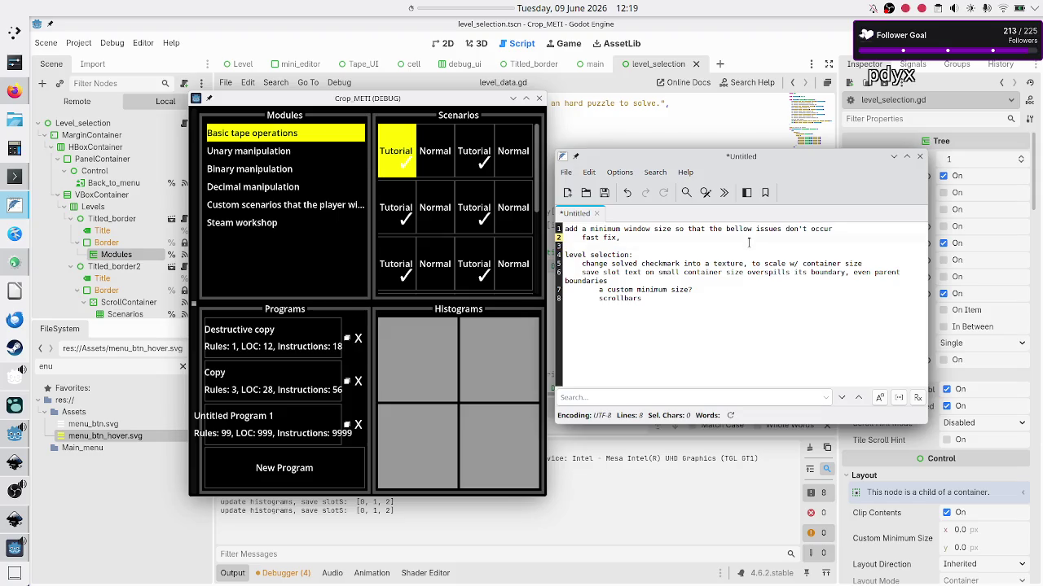
pyautogui.write(' if big enough')
pyautogui.press('Return')
pyautogui.write('thus')
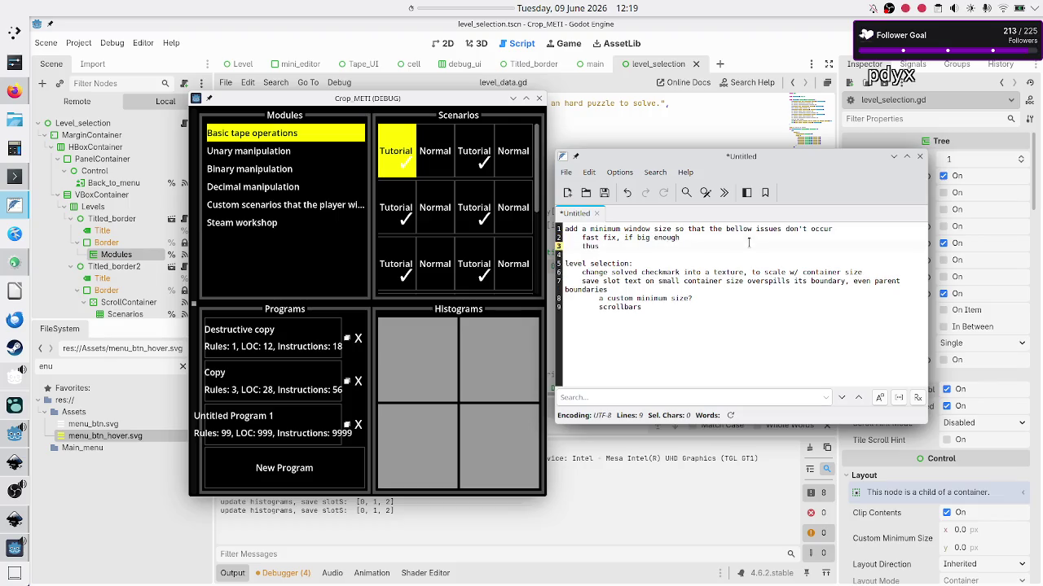
pyautogui.press('BackSpace')
pyautogui.press('BackSpace')
pyautogui.write('is has to be')
pyautogui.write(' set anyway,')
pyautogui.write(' so the window')
pyautogui.write(" doesn't ")
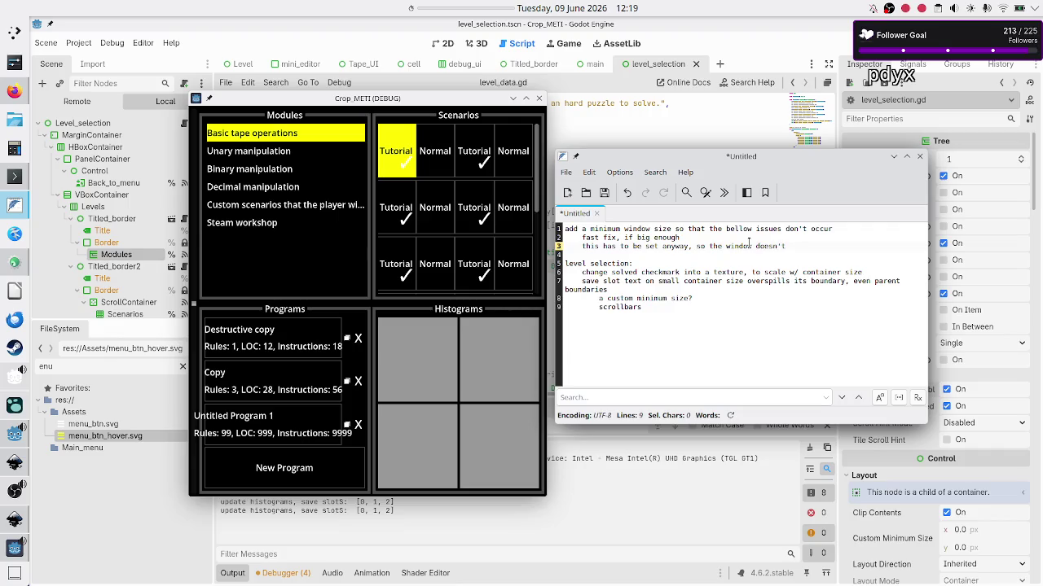
pyautogui.write('become')
pyautogui.write(' 100,100')
# Step: Rate scrollbars as harder and custom minimum size as easier, then open the first tutorial puzzle
pyautogui.click(474, 369)
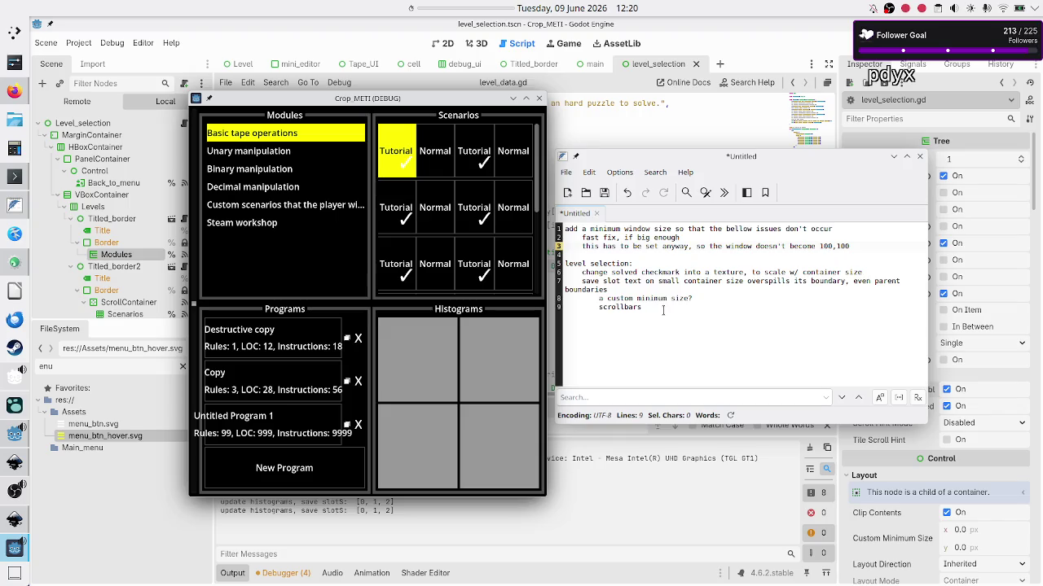
pyautogui.click(663, 310)
pyautogui.write(':')
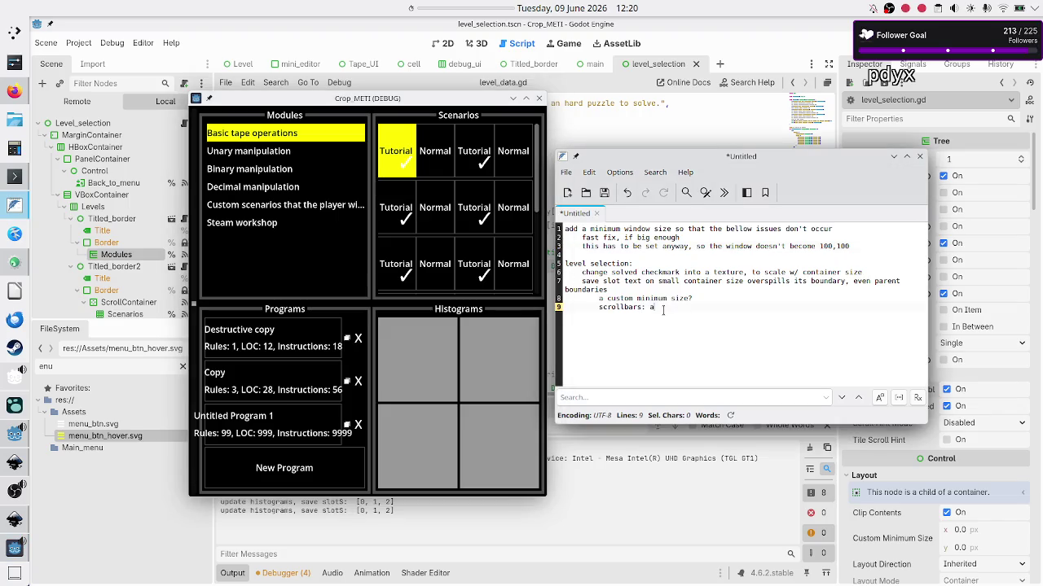
pyautogui.write('harder')
pyautogui.doubleClick(650, 298)
pyautogui.click(715, 304)
pyautogui.press('Up')
pyautogui.write('asier')
pyautogui.click(334, 366)
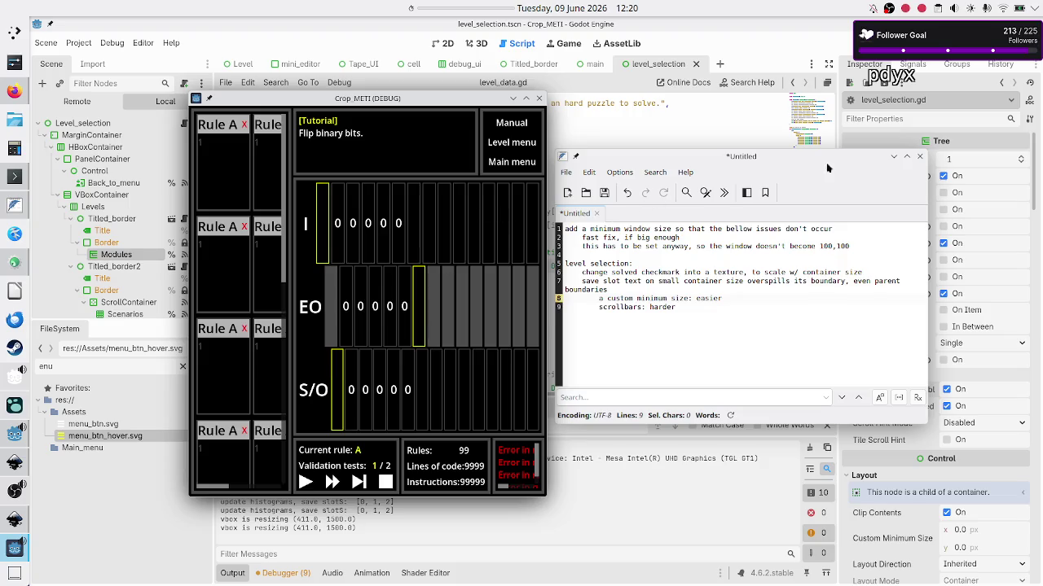
# Step: Minimize and restore the notes, select the 'fast fix, if big enough' text, and refocus the game
pyautogui.click(894, 155)
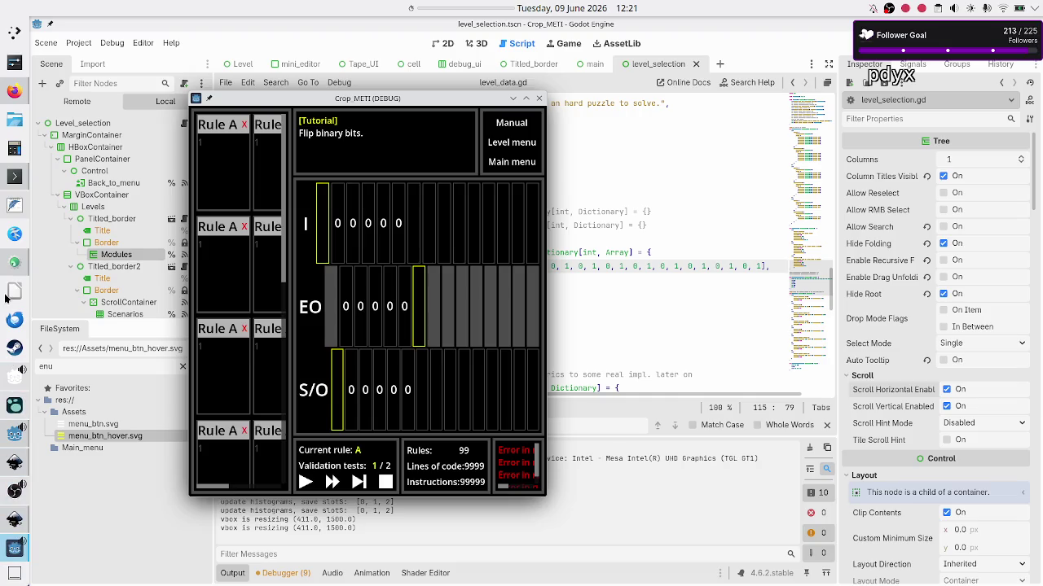
pyautogui.click(13, 209)
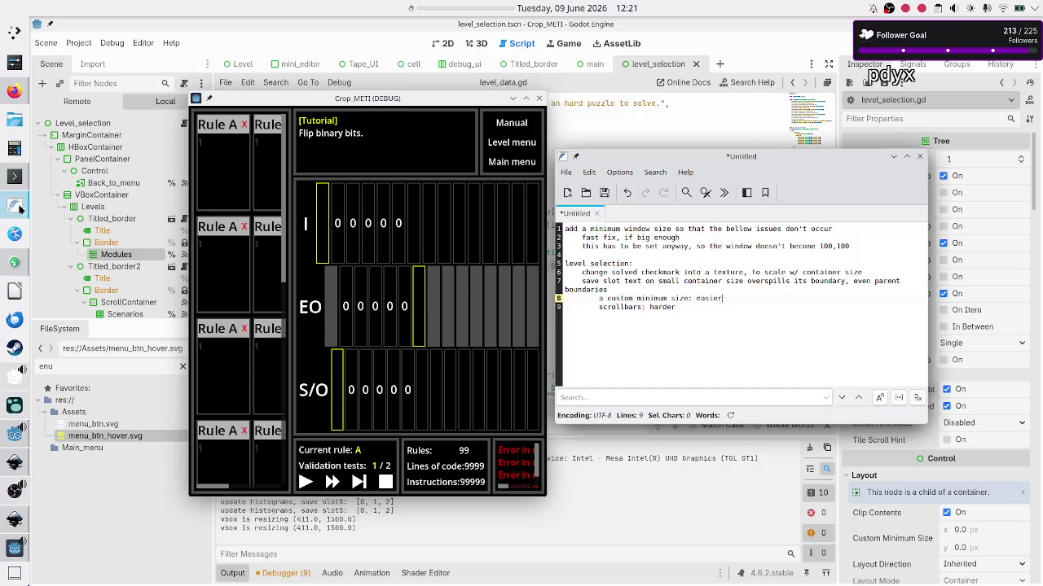
pyautogui.moveTo(680, 238); pyautogui.dragTo(581, 238)
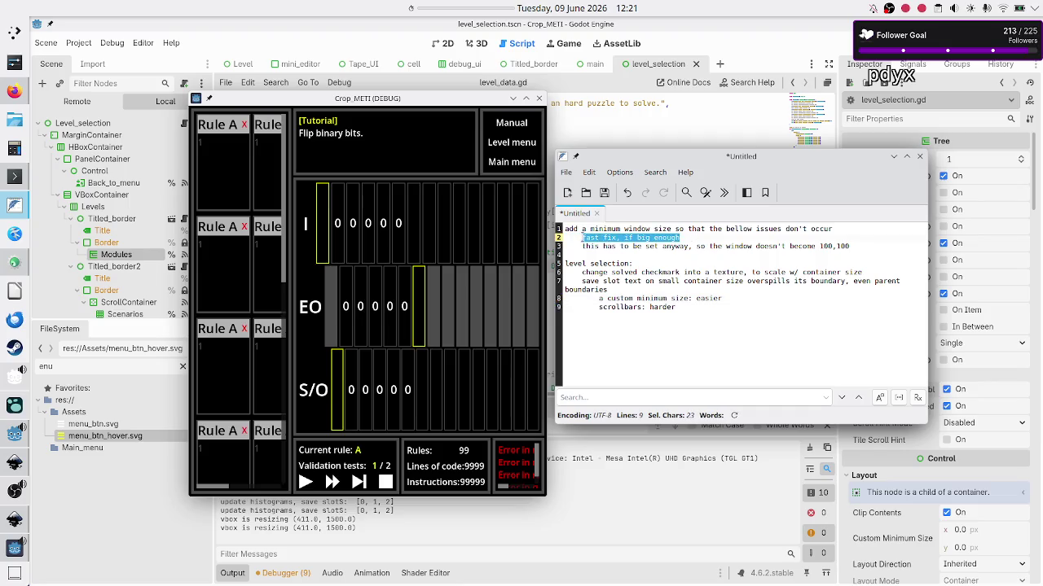
pyautogui.click(410, 108)
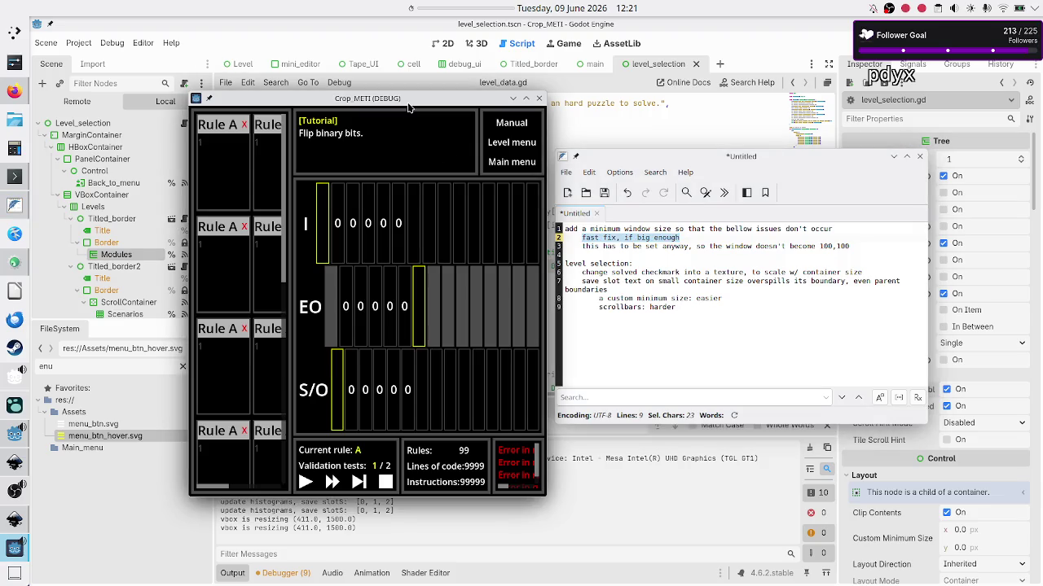
# Step: Return to level selection, pick Basic tape operations, reopen Flip binary bits, and edit the bottom Rule A
pyautogui.click(519, 147)
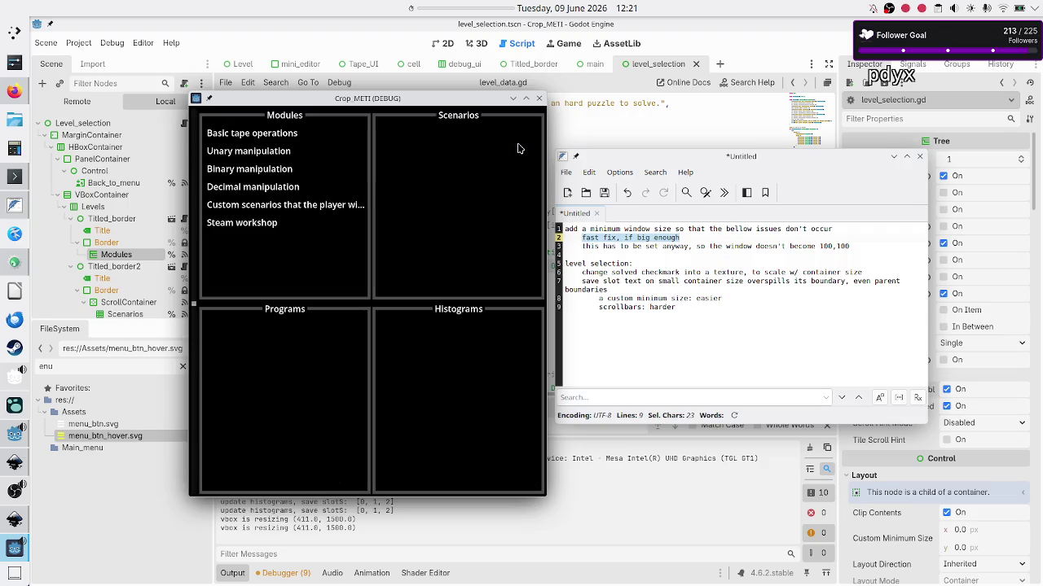
pyautogui.click(260, 132)
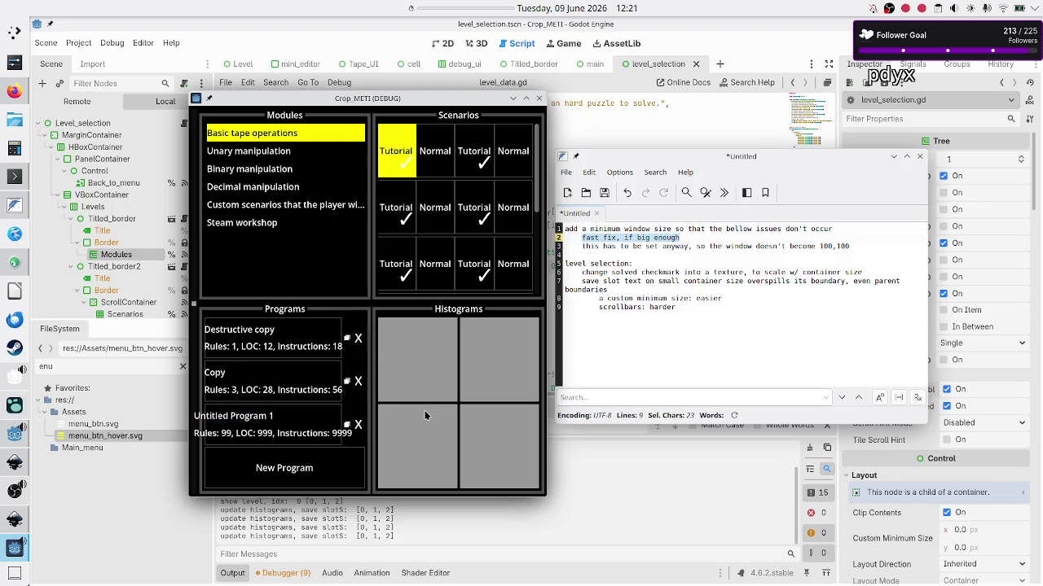
pyautogui.click(295, 352)
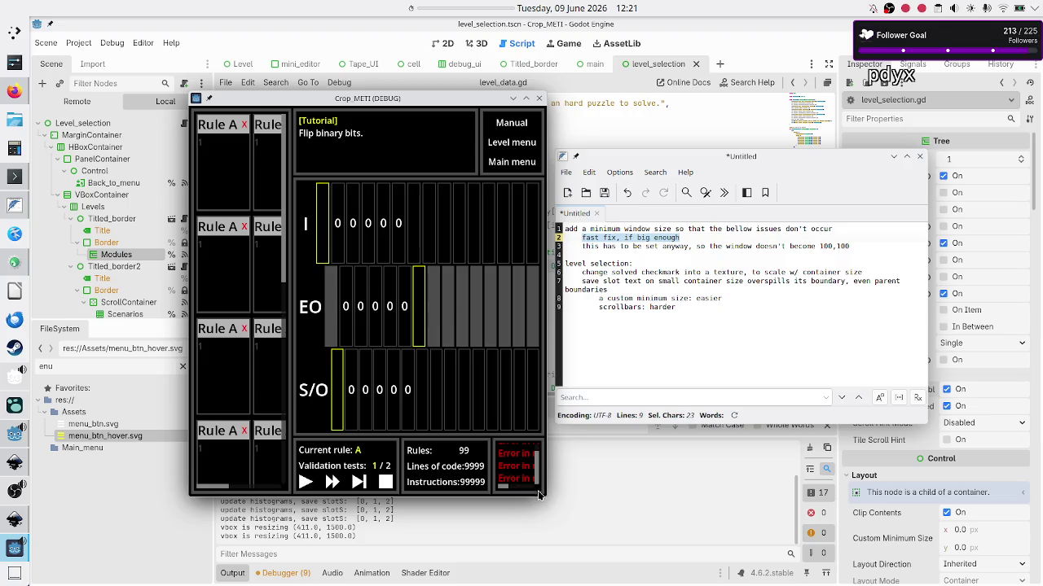
pyautogui.moveTo(507, 491)
pyautogui.mouseDown()
pyautogui.moveTo(550, 494)
pyautogui.moveTo(503, 494)
pyautogui.mouseUp()
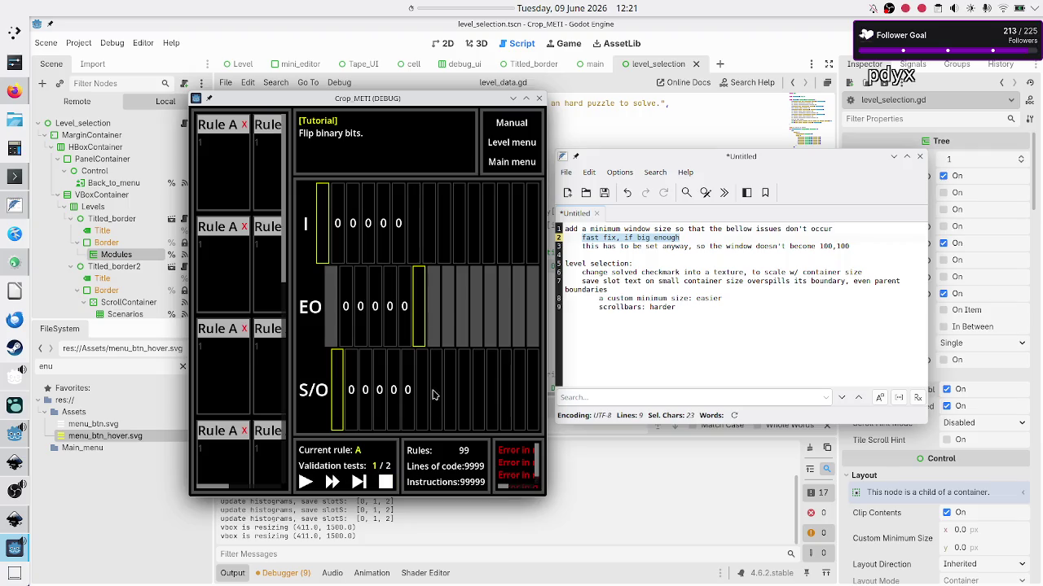
pyautogui.click(207, 486)
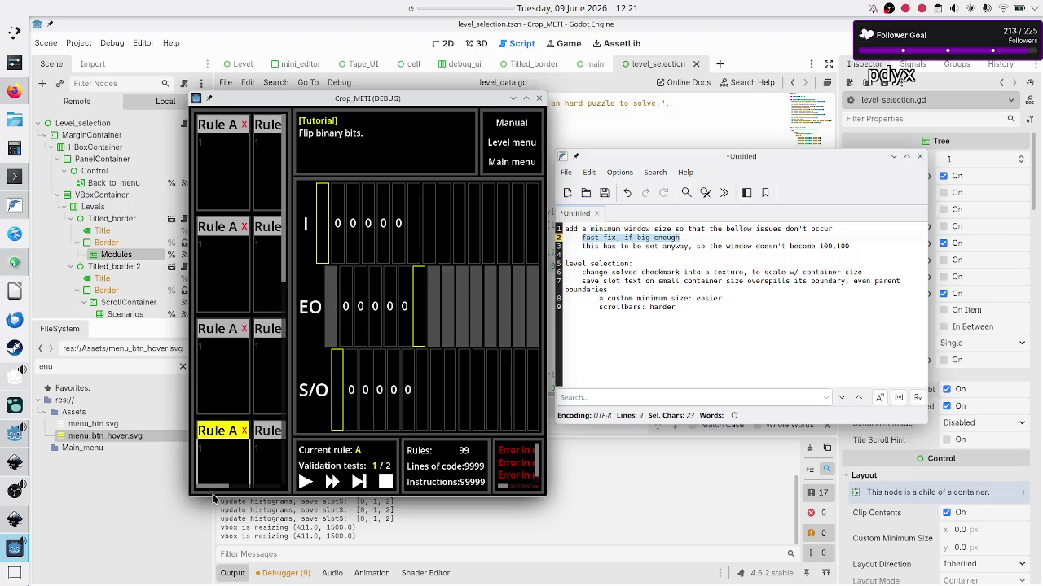
pyautogui.moveTo(212, 491)
pyautogui.mouseDown()
pyautogui.moveTo(281, 494)
pyautogui.moveTo(193, 495)
pyautogui.mouseUp()
# Step: Start a 'Level UI:' heading and rename 'level selection:' to 'Level selection UI:'
pyautogui.click(730, 326)
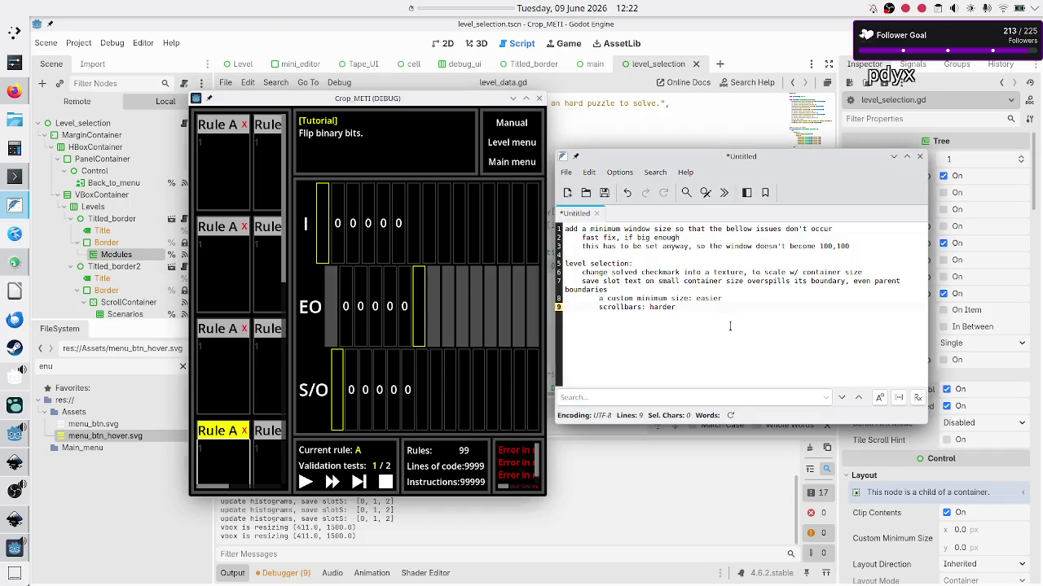
pyautogui.press('Return')
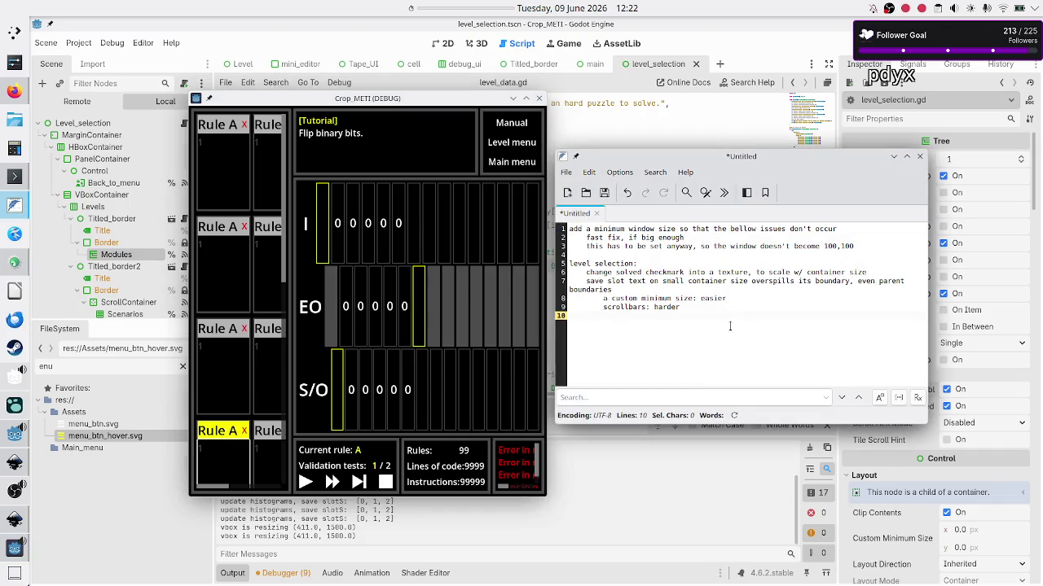
pyautogui.press('Return')
pyautogui.write('Lee')
pyautogui.write('vel')
pyautogui.press('Up')
pyautogui.press('Up')
pyautogui.press('Up')
pyautogui.press('Up')
pyautogui.press('Home')
pyautogui.hotkey('shift', 'Right')
pyautogui.write('L')
pyautogui.press('Up')
pyautogui.press('Down')
pyautogui.press('Down')
pyautogui.press('Up')
pyautogui.write('UI')
pyautogui.write(':')
# Step: Under Level UI, note 'need to add a scrollbar to the entire tapes section'
pyautogui.press('Down')
pyautogui.press('Down')
pyautogui.press('Down')
pyautogui.press('Return')
pyautogui.write('need to add a')
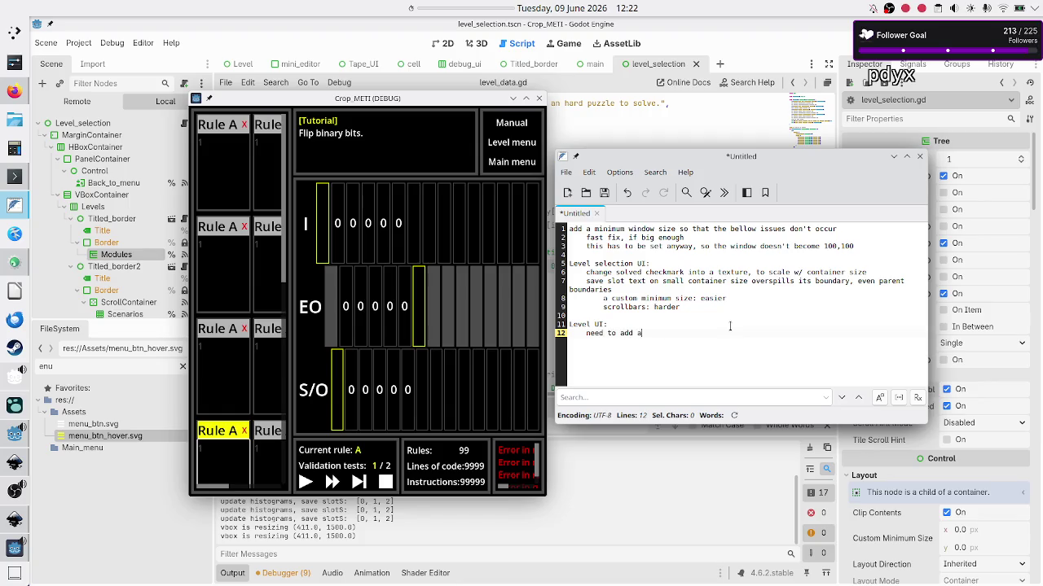
pyautogui.write(' scrollbar to')
pyautogui.write(' the entire ta')
pyautogui.write('pes secition')
pyautogui.press('Return')
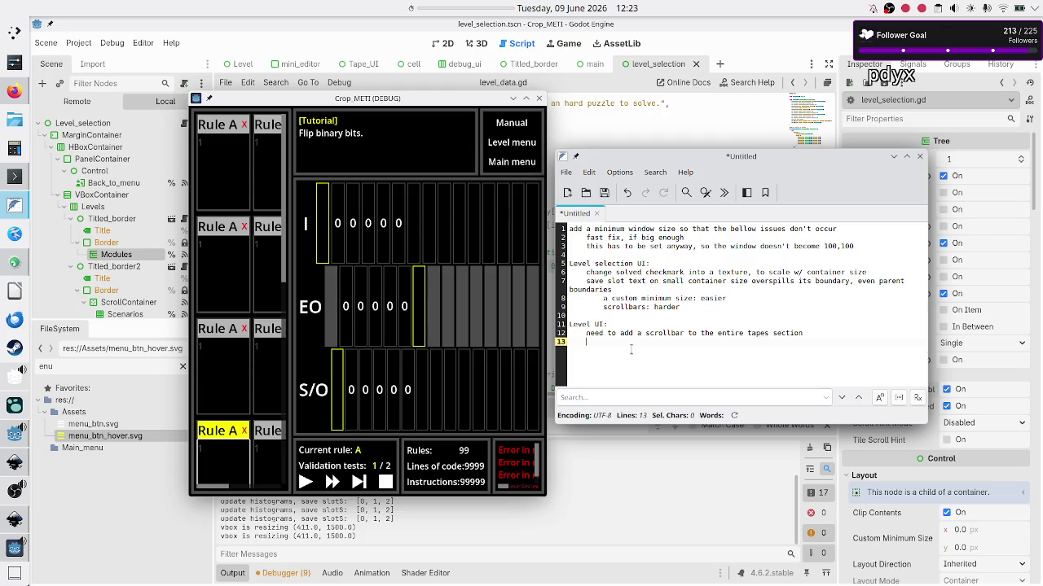
# Step: Note 'need a horizontal scrollbar for each tape also' and make the tapes-section scrollbar h+v
pyautogui.write('ed a scro')
pyautogui.write('llbar')
pyautogui.write(' for each tape ')
pyautogui.write('also')
pyautogui.press('Up')
pyautogui.press('Down')
pyautogui.write('horizontal')
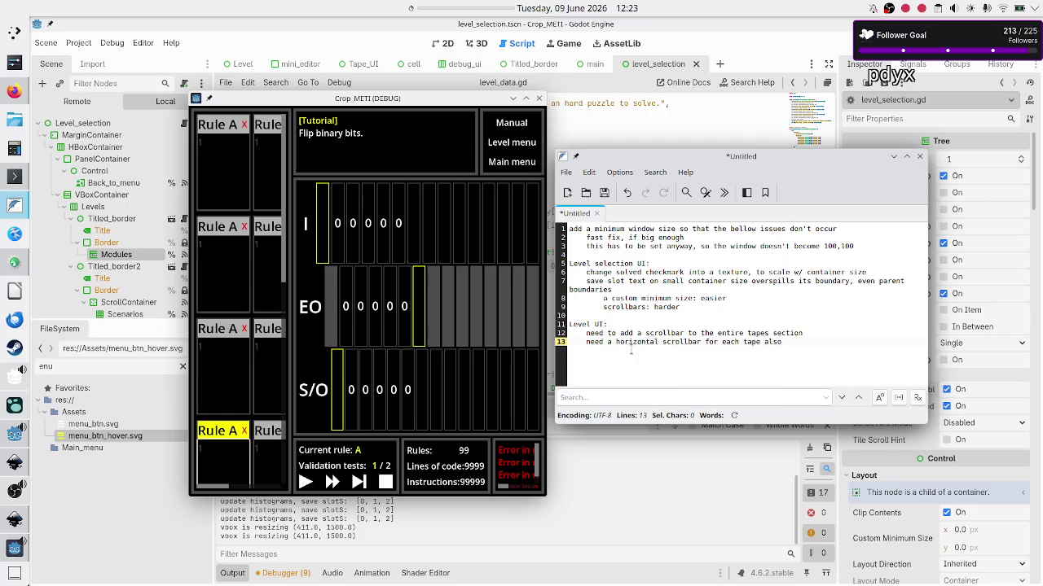
pyautogui.press('Up')
pyautogui.write('h')
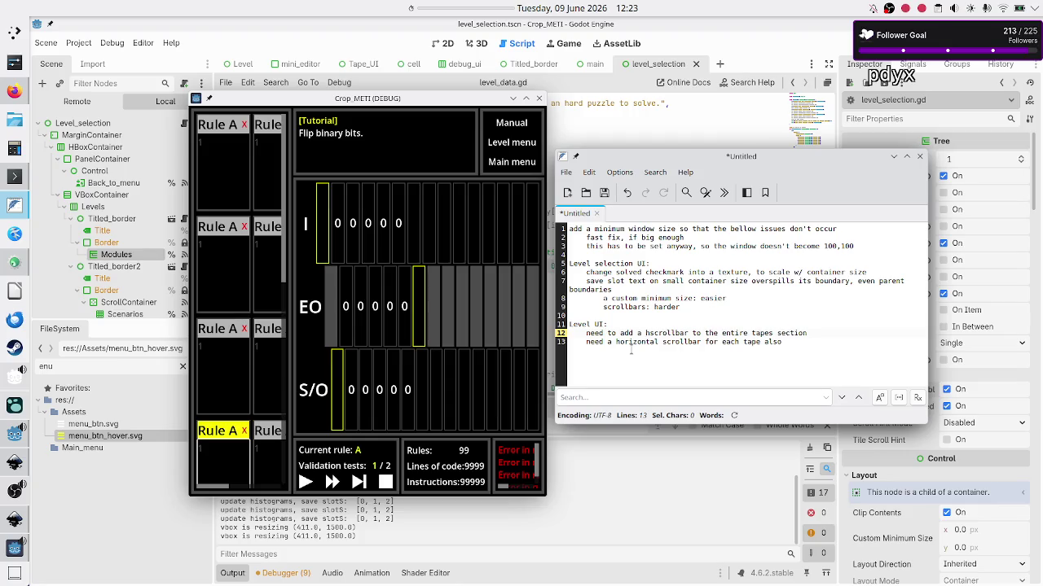
pyautogui.write('+v')
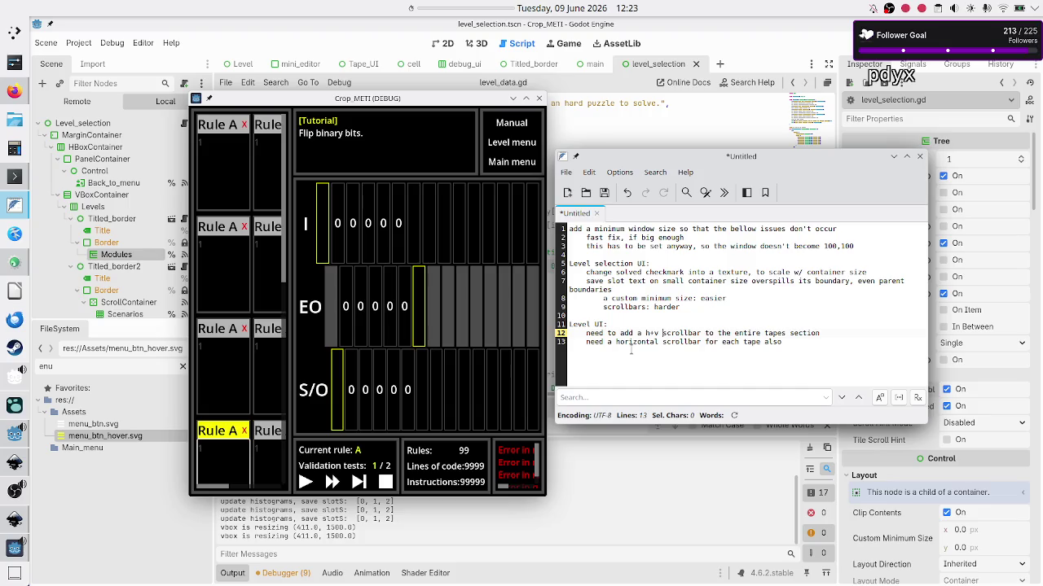
# Step: Add a new Level UI note line reading 'fix rules section'
pyautogui.press('Down')
pyautogui.press('End')
pyautogui.press('Return')
pyautogui.write('f')
pyautogui.write('fix ')
pyautogui.write('rule')
pyautogui.write(' section')
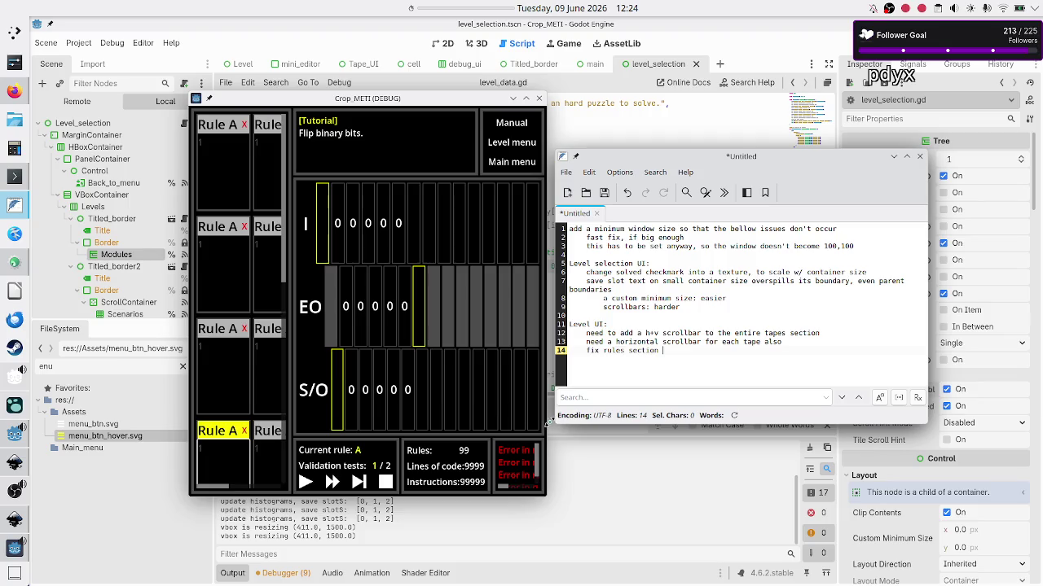
# Step: Widen the game window greatly, enter '1RR' in the second-row first rule, then narrow it again
pyautogui.moveTo(545, 422)
pyautogui.mouseDown()
pyautogui.moveTo(725, 425)
pyautogui.moveTo(852, 453)
pyautogui.mouseUp()
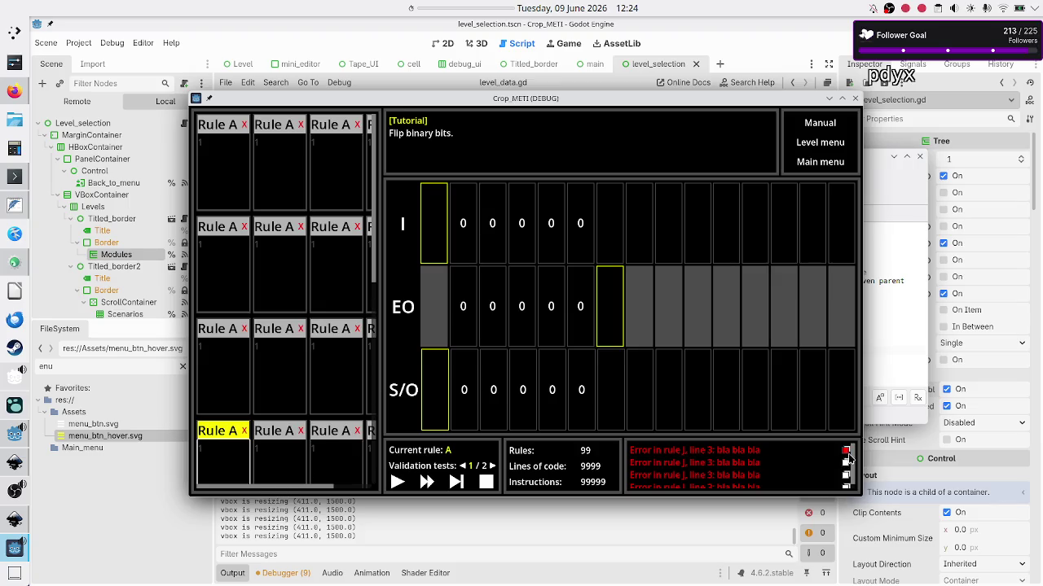
pyautogui.moveTo(859, 395); pyautogui.dragTo(1018, 393)
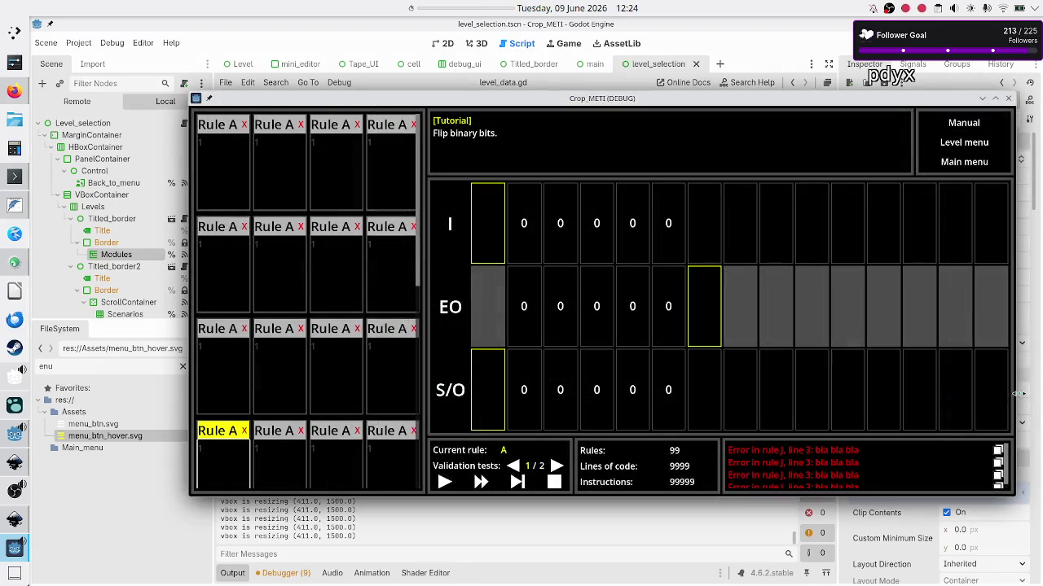
pyautogui.click(220, 238)
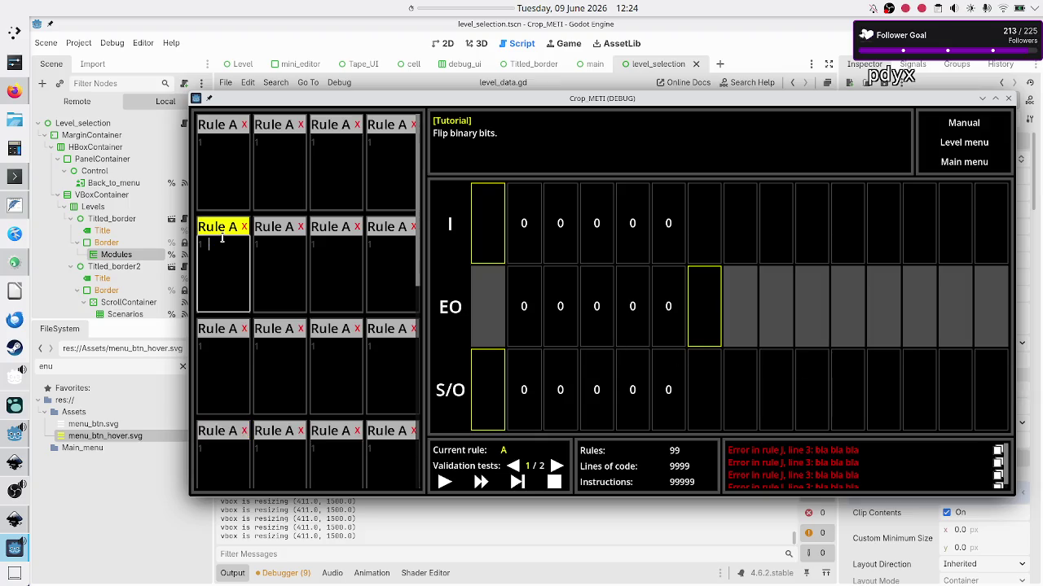
pyautogui.write('1')
pyautogui.write('R')
pyautogui.write('R')
pyautogui.moveTo(1015, 276)
pyautogui.mouseDown()
pyautogui.moveTo(814, 277)
pyautogui.moveTo(856, 277)
pyautogui.moveTo(827, 281)
pyautogui.mouseUp()
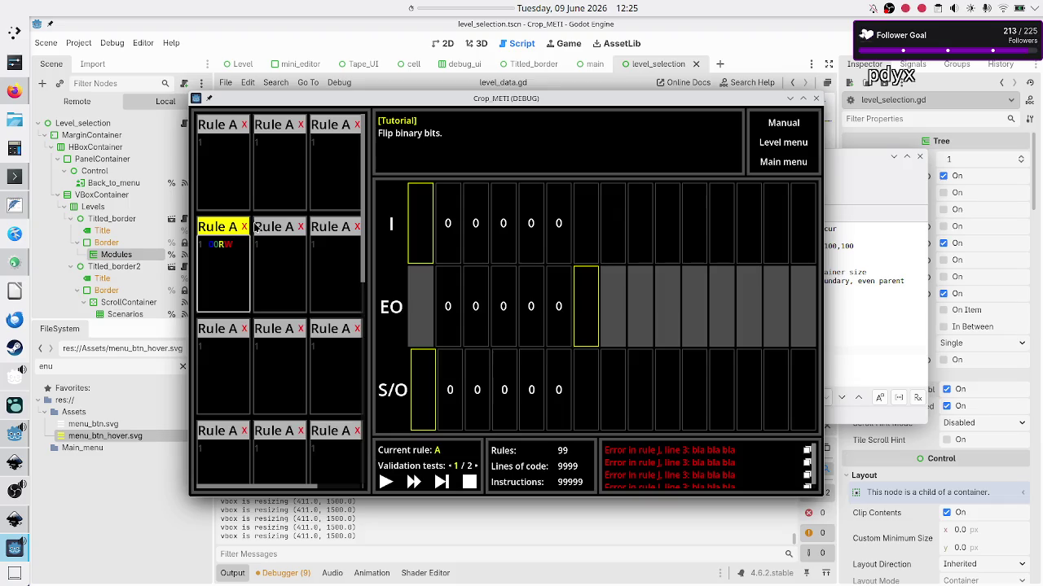
pyautogui.click(879, 307)
# Step: Reword line 14 to continue 'so I get rid of the h scroll at normal window size'
pyautogui.press('Down')
pyautogui.press('Down')
pyautogui.press('Down')
pyautogui.hotkey('ctrl', 'BackSpace')
pyautogui.hotkey('ctrl', 'BackSpace')
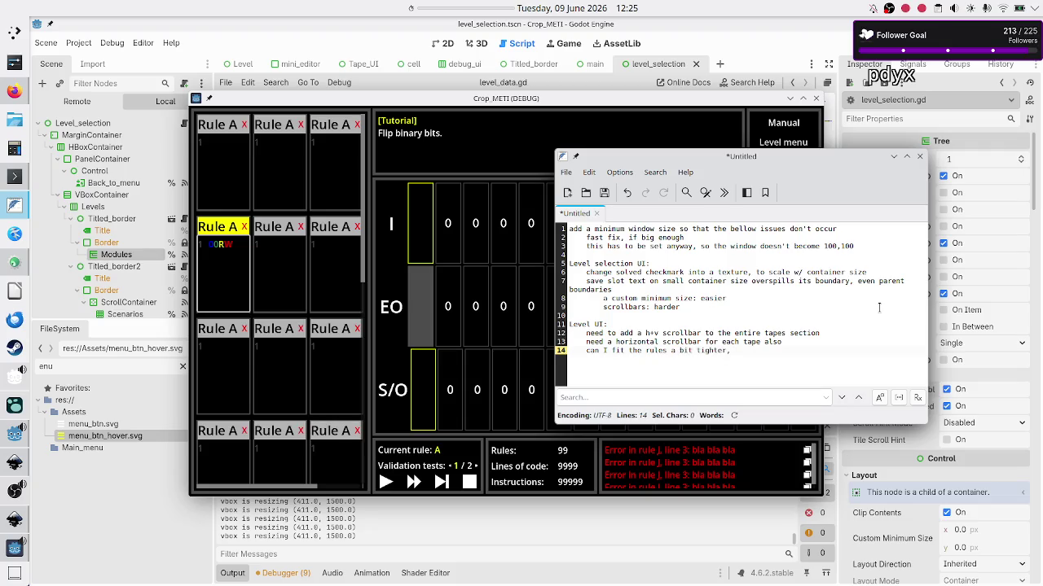
pyautogui.write('et r')
pyautogui.write('ro')
pyautogui.write('at no')
pyautogui.write('rmal')
pyautogui.write(' window size')
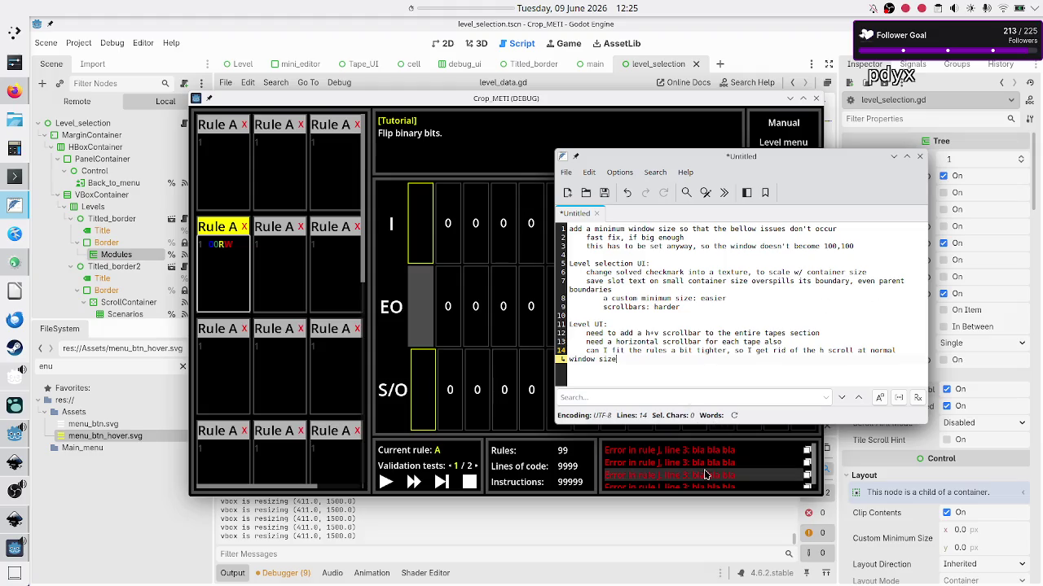
pyautogui.click(571, 475)
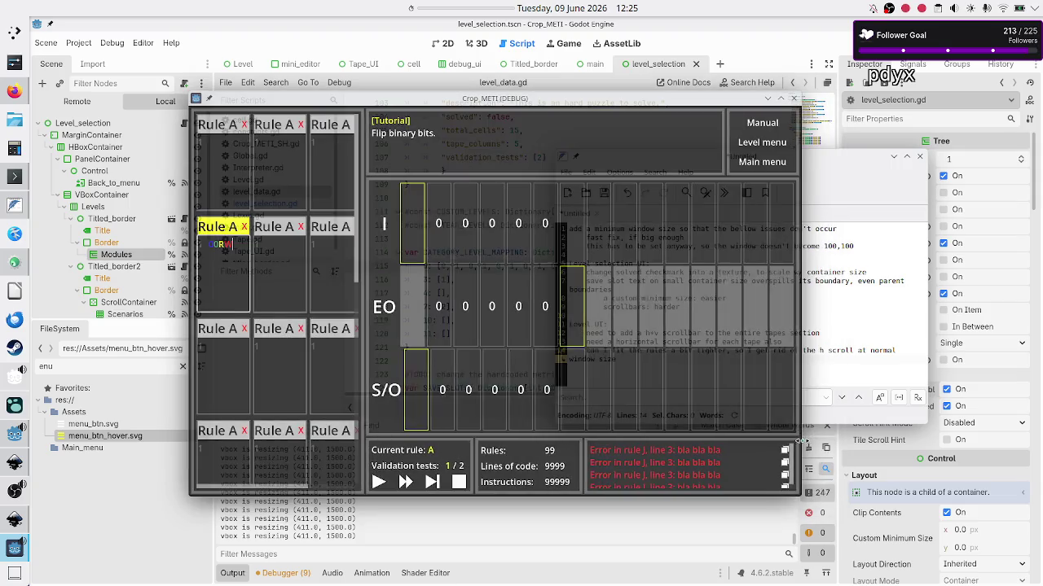
# Step: Shrink the game window to a much narrower width, trying a few slightly wider sizes along the way
pyautogui.moveTo(821, 440); pyautogui.dragTo(666, 452)
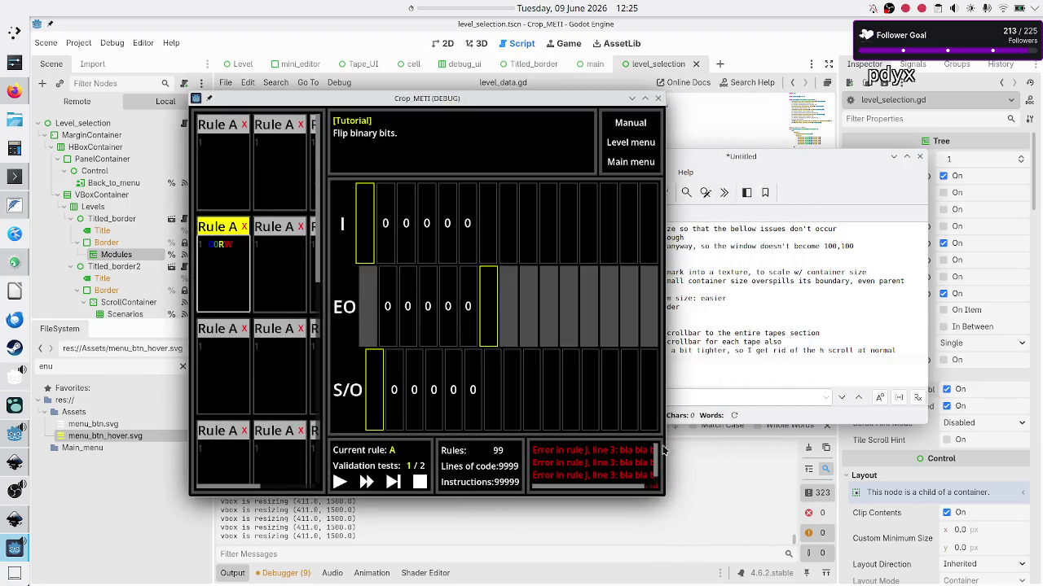
pyautogui.moveTo(666, 446)
pyautogui.mouseDown()
pyautogui.moveTo(443, 459)
pyautogui.moveTo(568, 461)
pyautogui.moveTo(408, 481)
pyautogui.mouseUp()
pyautogui.moveTo(536, 421)
pyautogui.mouseDown()
pyautogui.moveTo(560, 422)
pyautogui.moveTo(459, 433)
pyautogui.mouseUp()
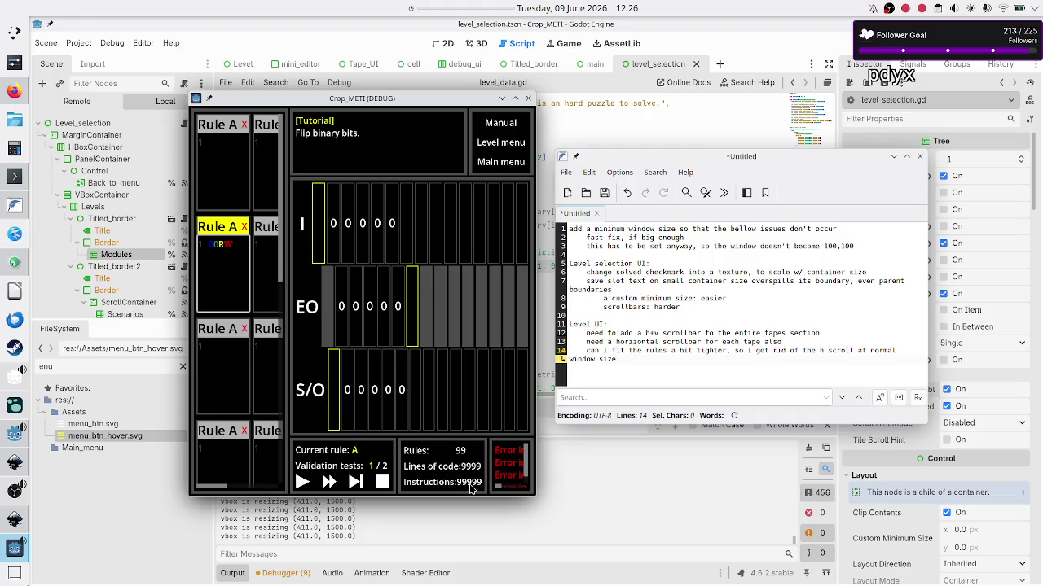
pyautogui.moveTo(539, 461)
pyautogui.mouseDown()
pyautogui.moveTo(601, 461)
pyautogui.moveTo(538, 461)
pyautogui.mouseUp()
pyautogui.moveTo(538, 457)
pyautogui.mouseDown()
pyautogui.moveTo(554, 470)
pyautogui.moveTo(698, 472)
pyautogui.moveTo(526, 480)
pyautogui.mouseUp()
pyautogui.click(687, 376)
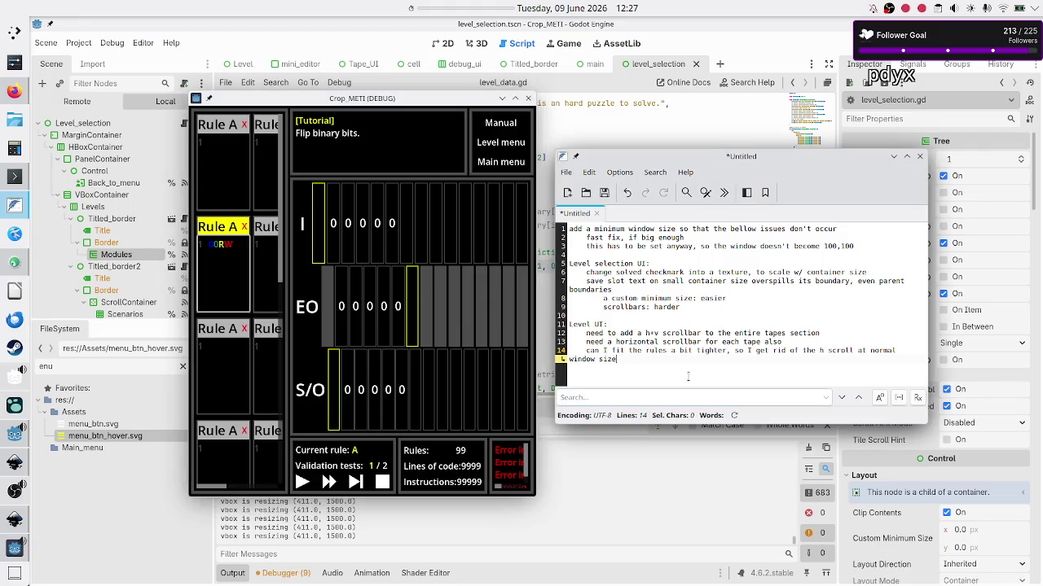
# Step: Add the Level UI note line 'the I/EO/SO font seems too big'
pyautogui.press('Return')
pyautogui.write('the I/EO/')
pyautogui.write('SO font')
pyautogui.write(' seems to')
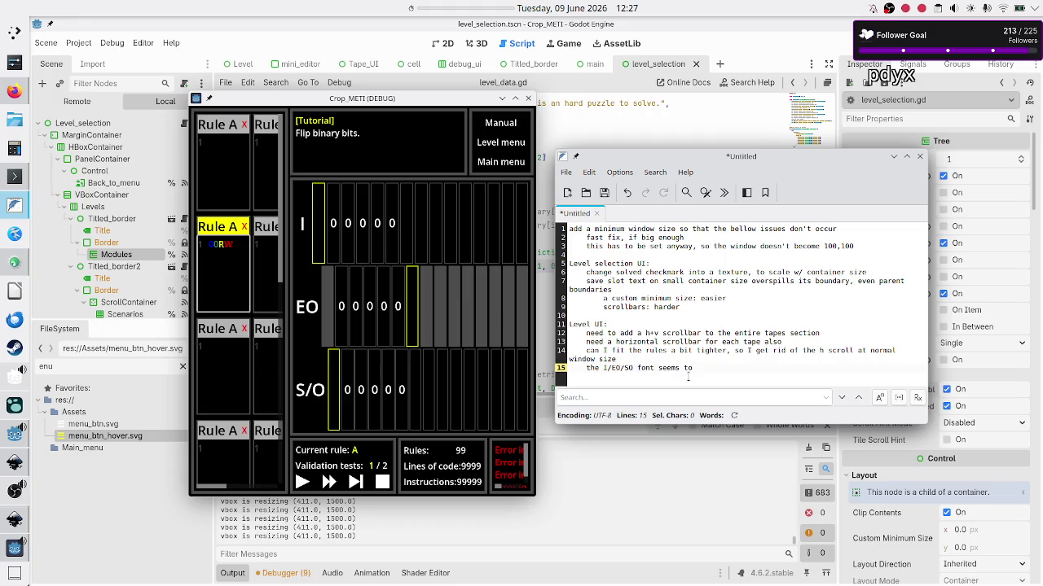
pyautogui.write('we')
pyautogui.press('Return')
# Step: Make the game window much shorter to squeeze the tapes, then stop the running game
pyautogui.moveTo(392, 498)
pyautogui.mouseDown()
pyautogui.moveTo(403, 397)
pyautogui.moveTo(392, 323)
pyautogui.mouseUp()
pyautogui.moveTo(393, 323)
pyautogui.mouseDown()
pyautogui.moveTo(383, 373)
pyautogui.moveTo(383, 303)
pyautogui.mouseUp()
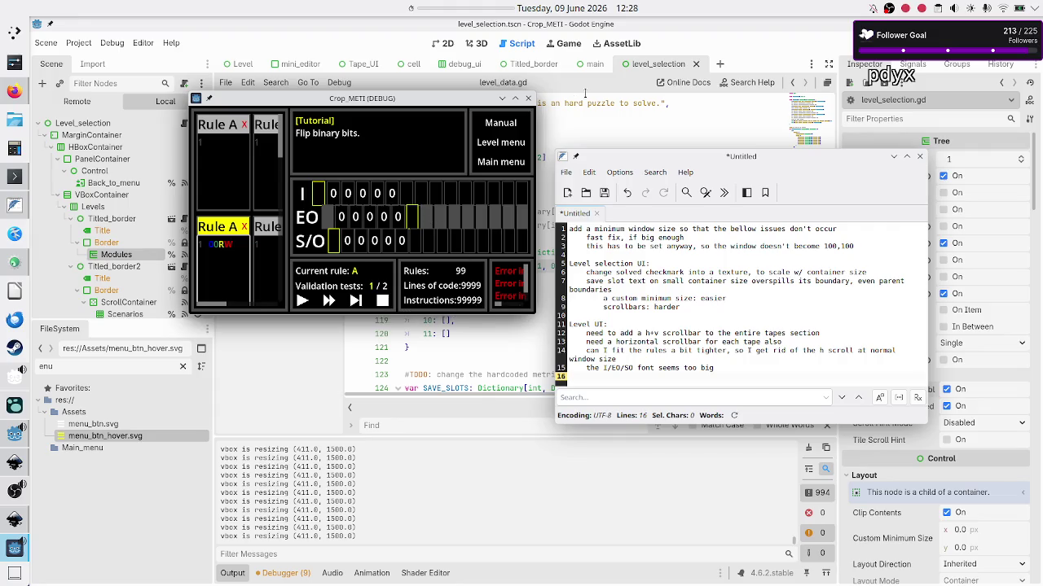
pyautogui.click(528, 98)
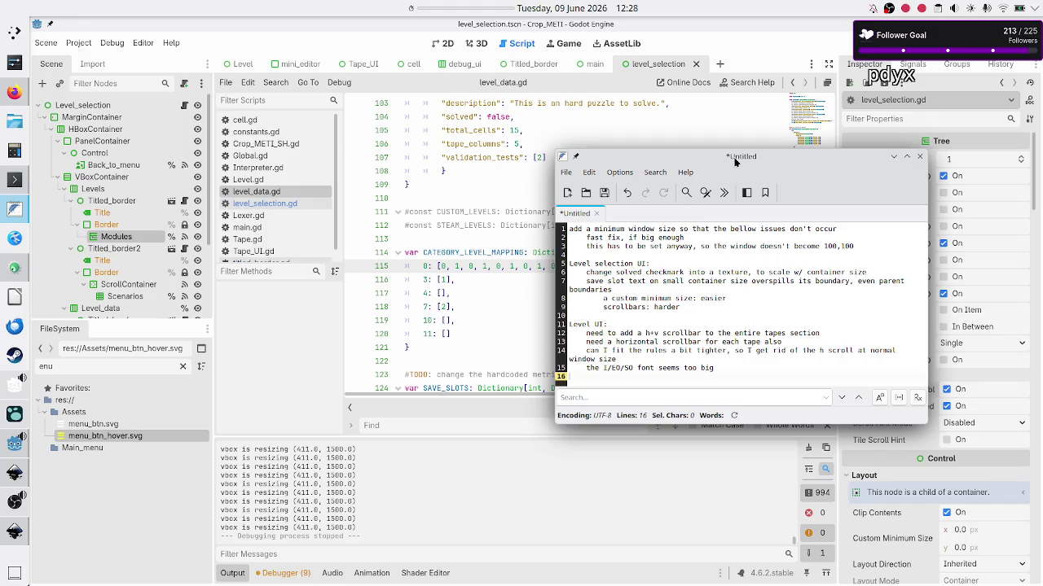
# Step: Maximize the scratch notes window and cancel saving them as a new file
pyautogui.doubleClick(738, 162)
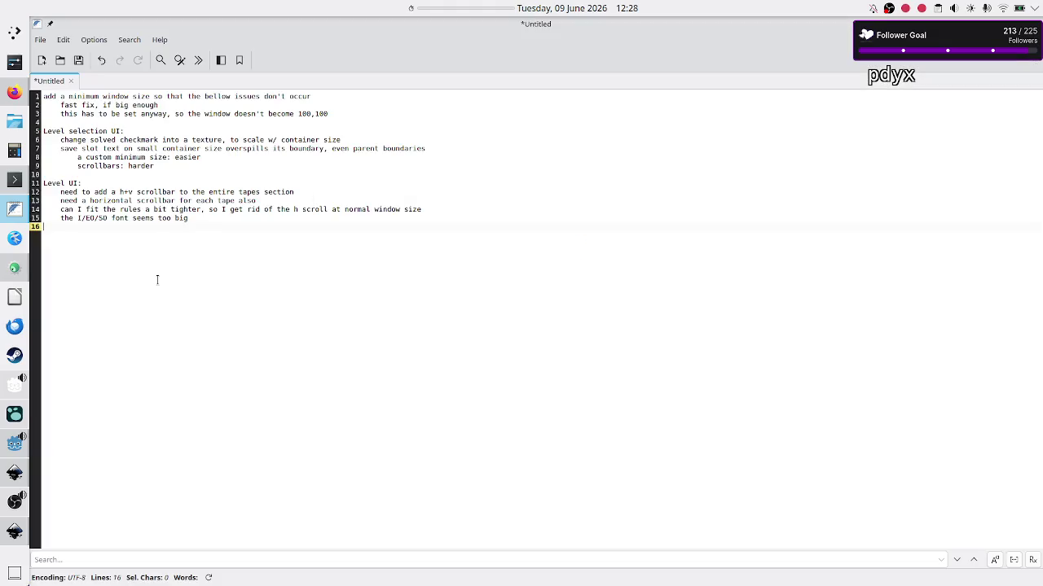
pyautogui.press('Up')
pyautogui.press('Up')
pyautogui.press('Up')
pyautogui.hotkey('ctrl', 'a')
pyautogui.click(157, 279)
pyautogui.hotkey('ctrl', 's')
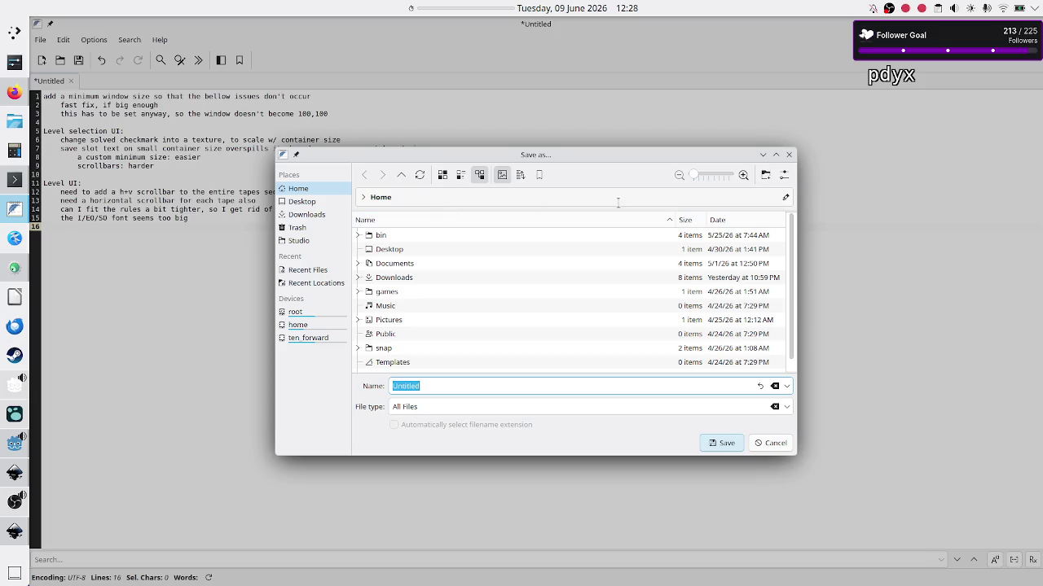
pyautogui.click(789, 155)
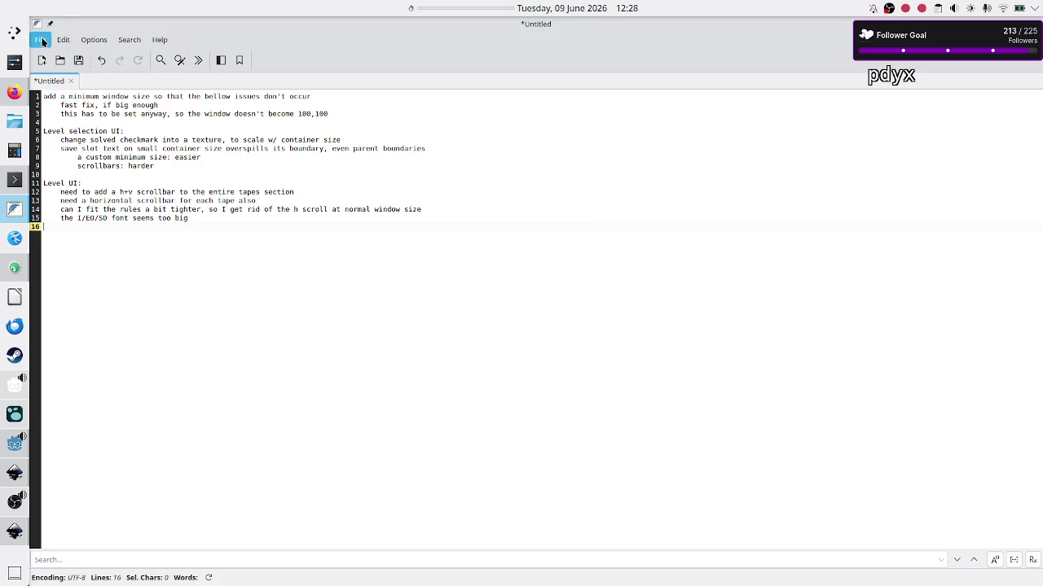
# Step: Select all the scratch notes and open stream_work.txt from the recent files
pyautogui.click(91, 174)
pyautogui.hotkey('ctrl', 'a')
pyautogui.hotkey('ctrl', 'c')
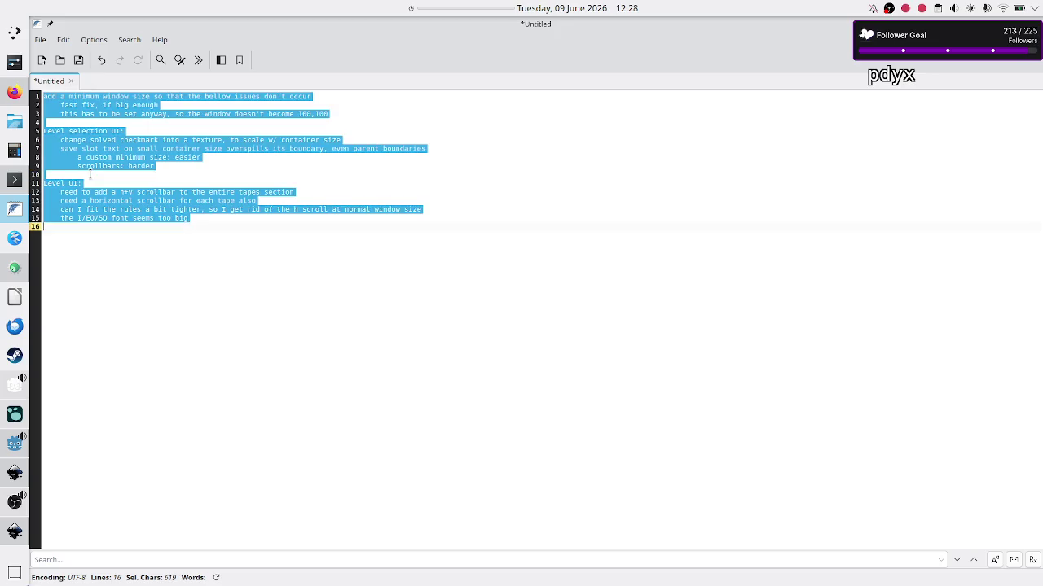
pyautogui.click(40, 39)
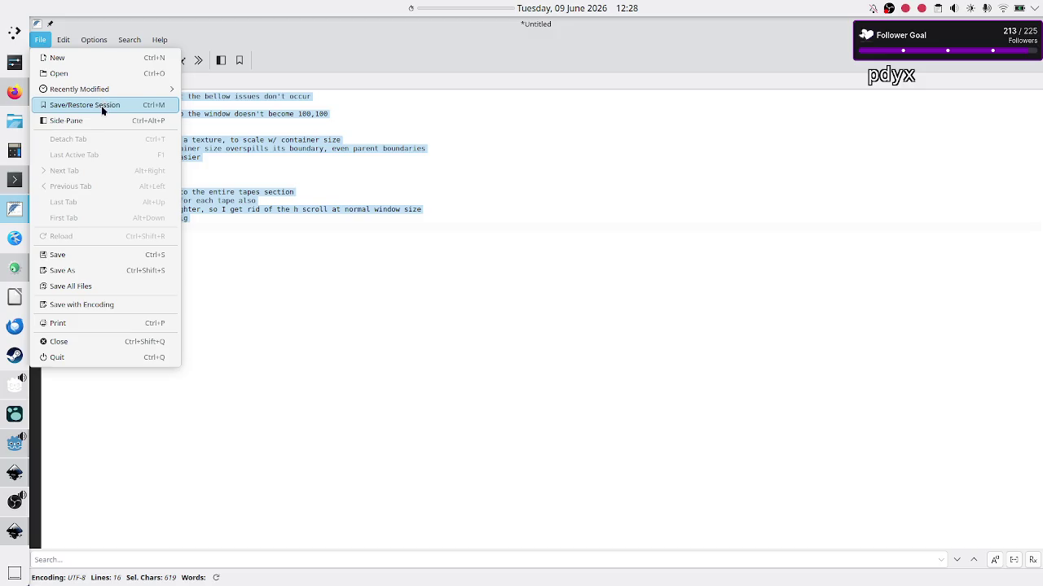
pyautogui.moveTo(123, 89)
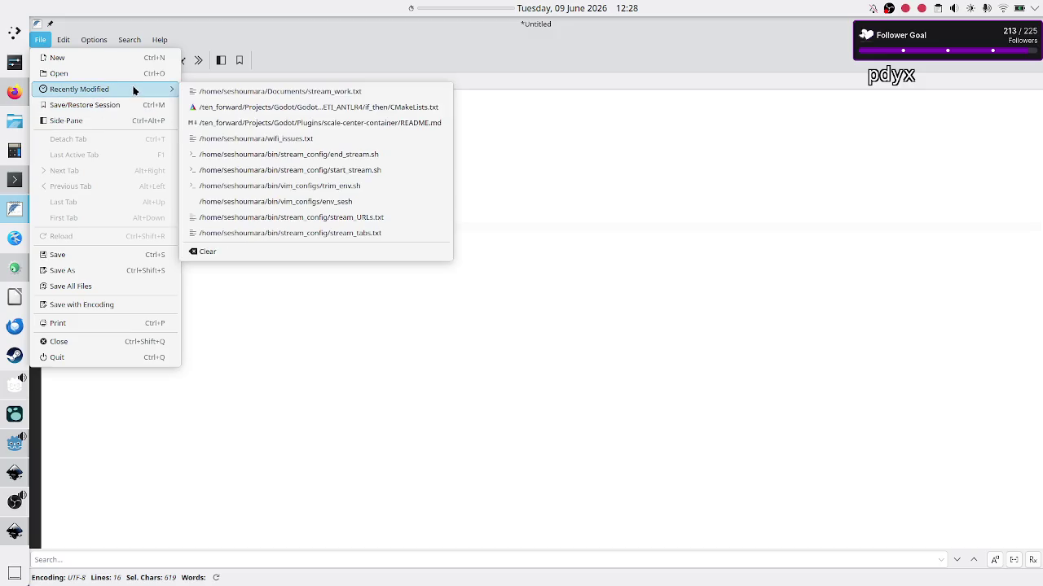
pyautogui.click(294, 93)
# Step: Replace the old Today entry on line 11 with the pasted UI notes and save stream_work.txt
pyautogui.click(244, 186)
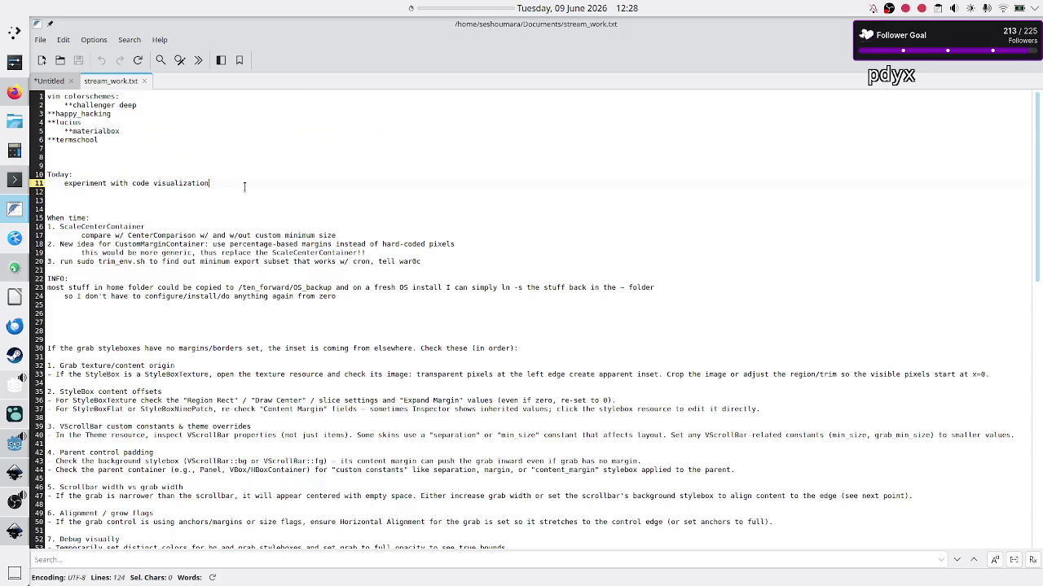
pyautogui.hotkey('shift', 'Home')
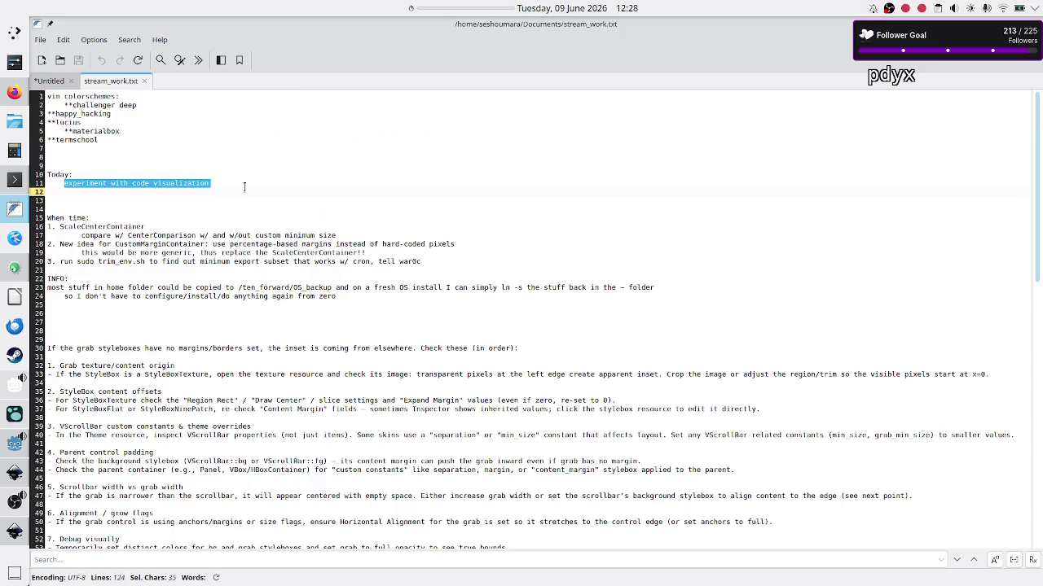
pyautogui.press('BackSpace')
pyautogui.hotkey('ctrl', 'v')
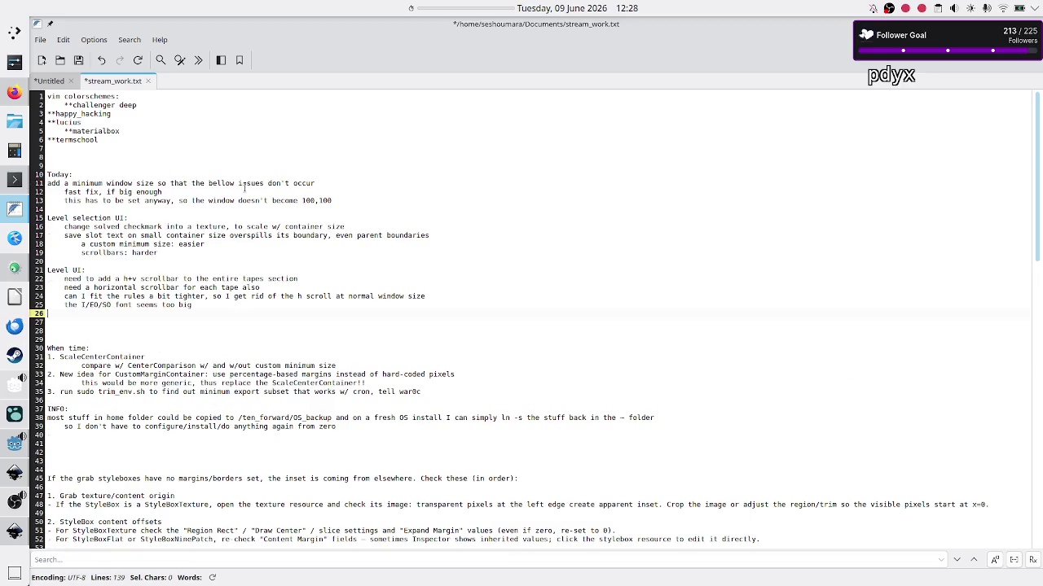
pyautogui.hotkey('ctrl', 's')
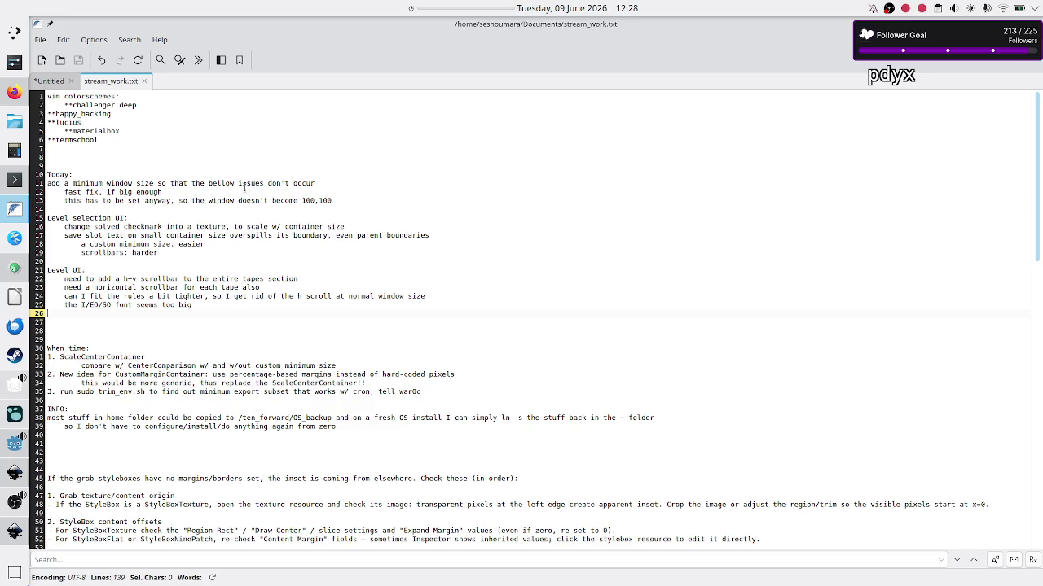
# Step: Close the Untitled scratch notes without saving and check the pasted notes
pyautogui.click(54, 81)
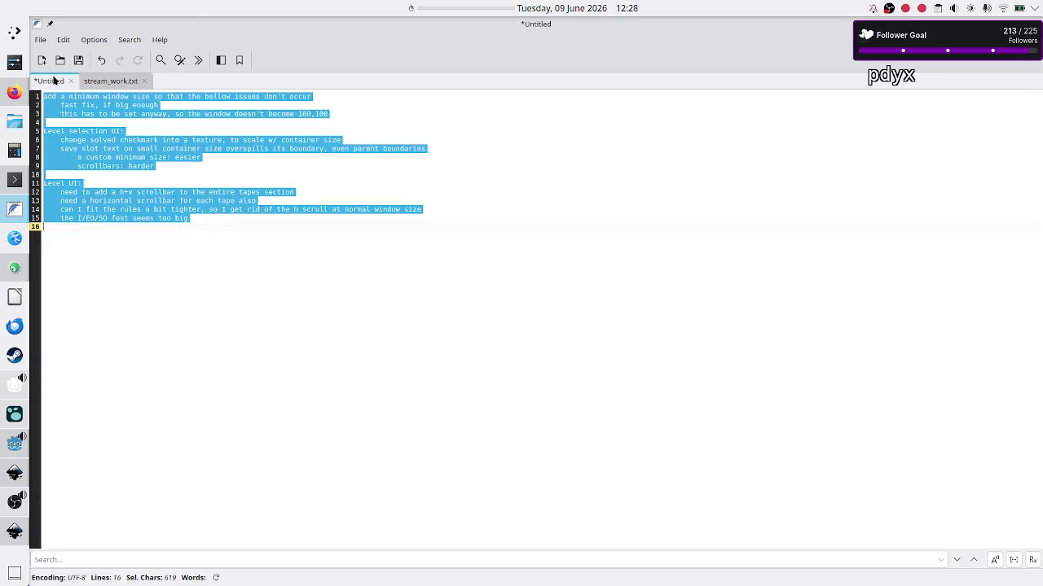
pyautogui.click(71, 81)
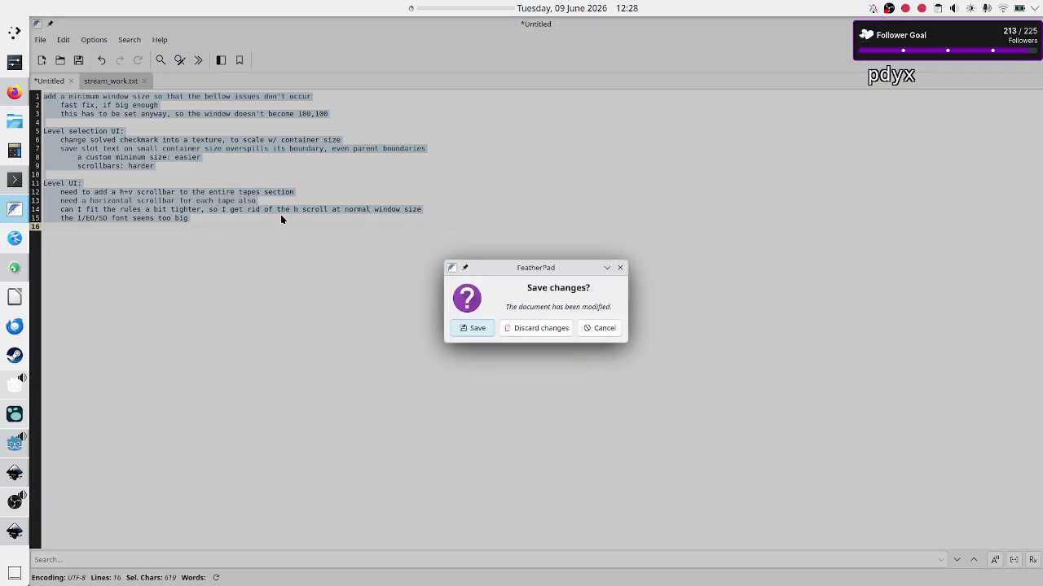
pyautogui.click(541, 328)
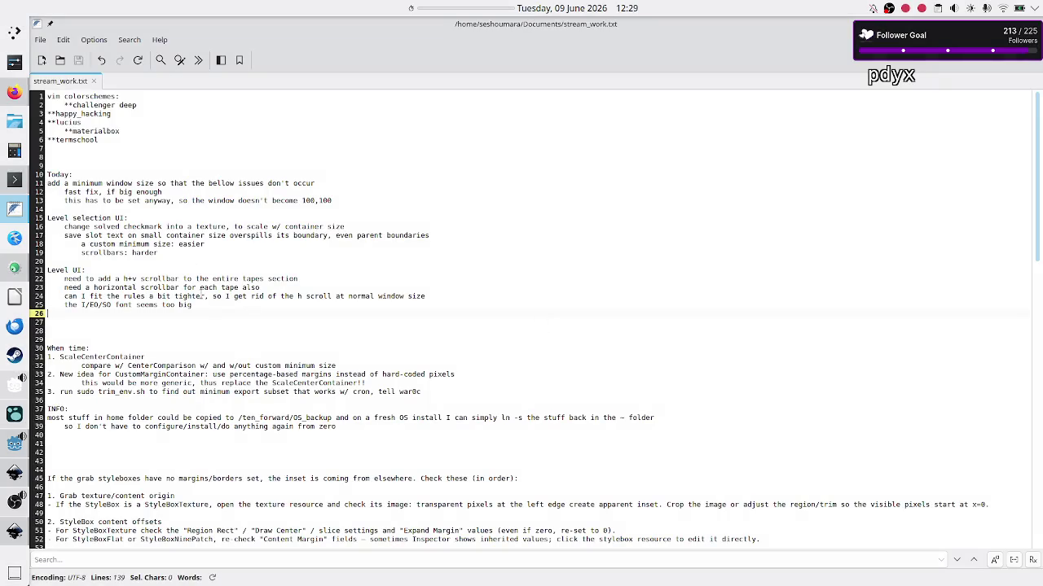
pyautogui.moveTo(197, 305)
pyautogui.mouseDown()
pyautogui.moveTo(67, 218)
pyautogui.moveTo(47, 188)
pyautogui.mouseUp()
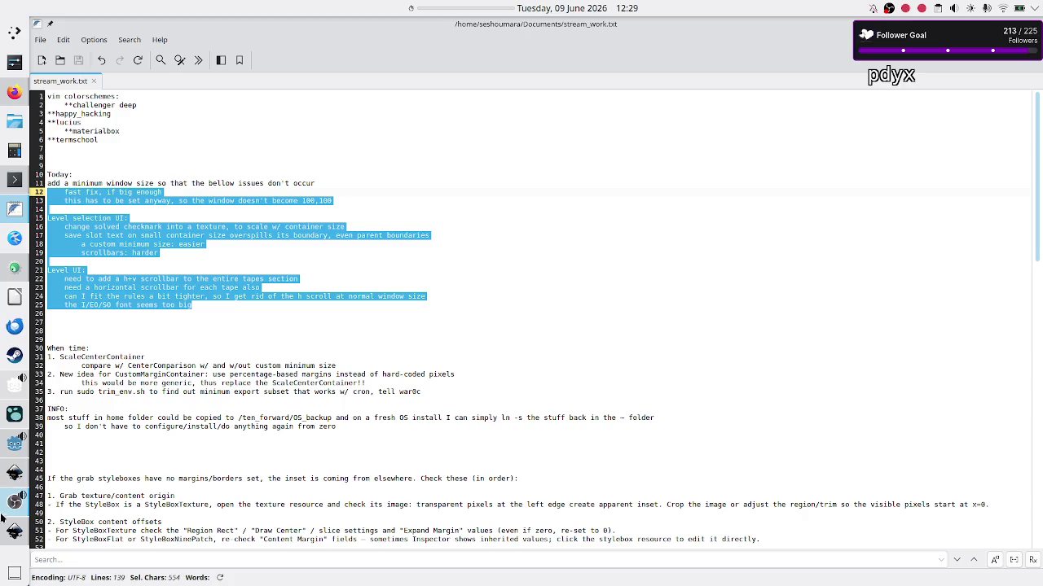
pyautogui.moveTo(13, 531)
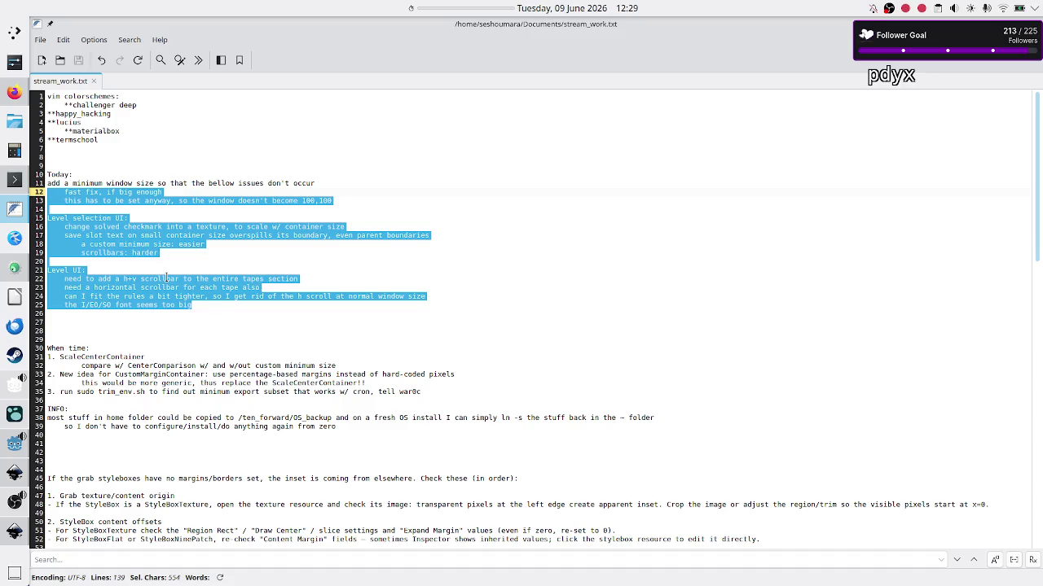
pyautogui.click(159, 272)
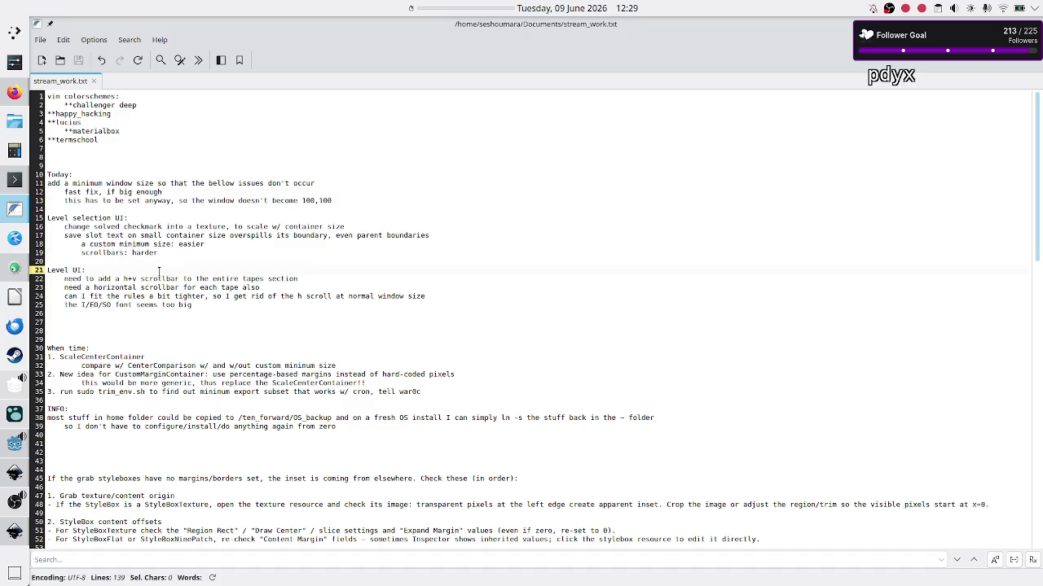
# Step: Start a 30-minute timer and return to Discord in the browser
pyautogui.rightClick(461, 4)
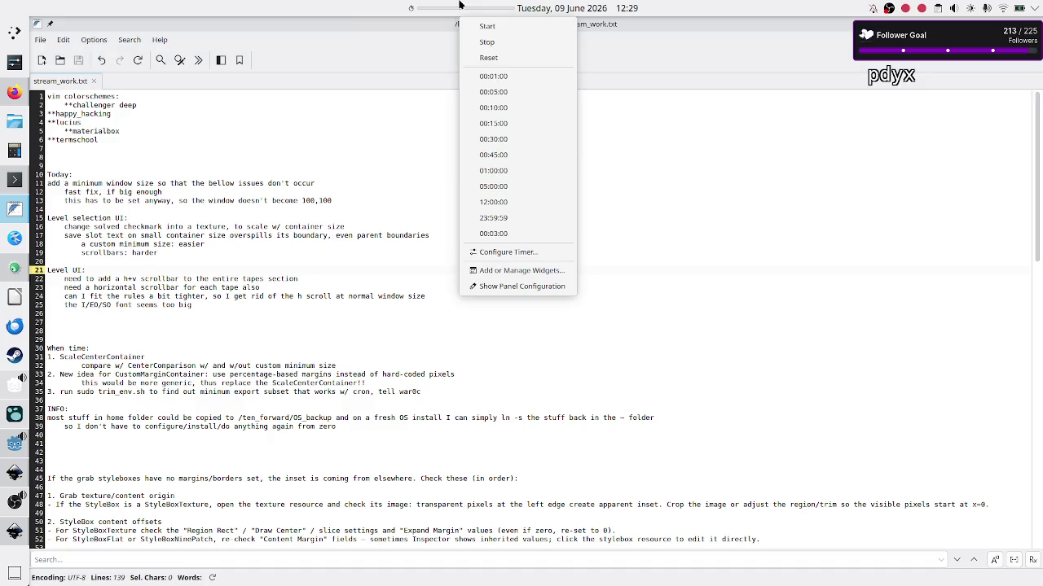
pyautogui.click(508, 140)
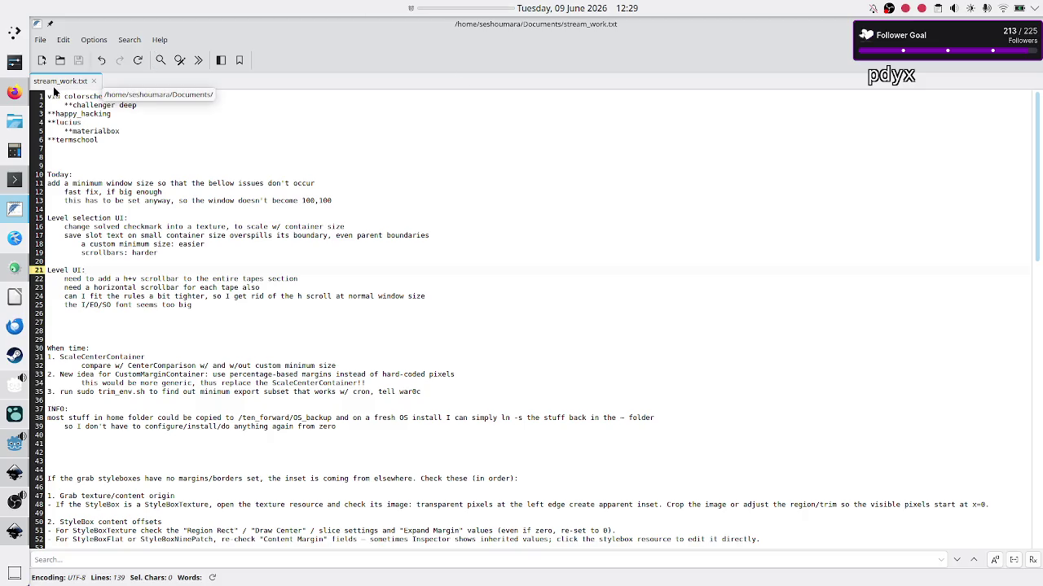
pyautogui.click(15, 92)
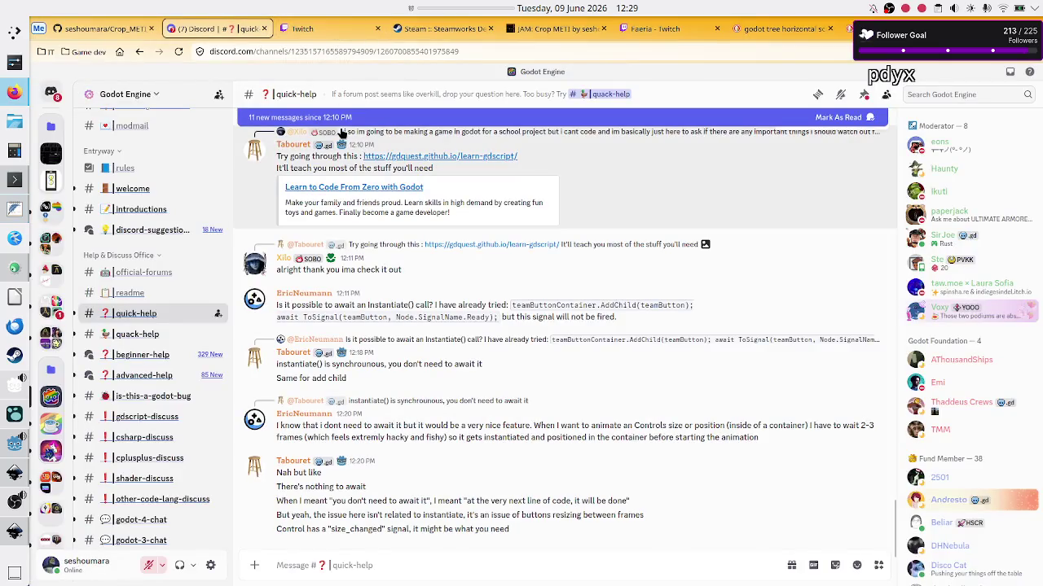
# Step: Open the Low Level Hero streaming channel and view the weekly schedule image full size
pyautogui.scroll(3, 375, 392)
pyautogui.scroll(2, 375, 392)
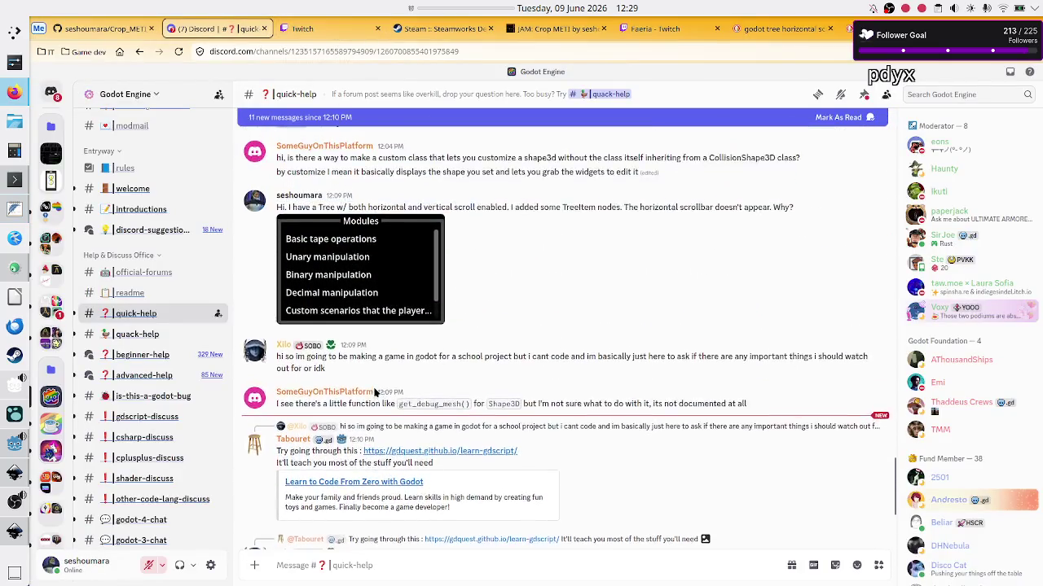
pyautogui.scroll(-3, 375, 392)
pyautogui.scroll(-3, 375, 392)
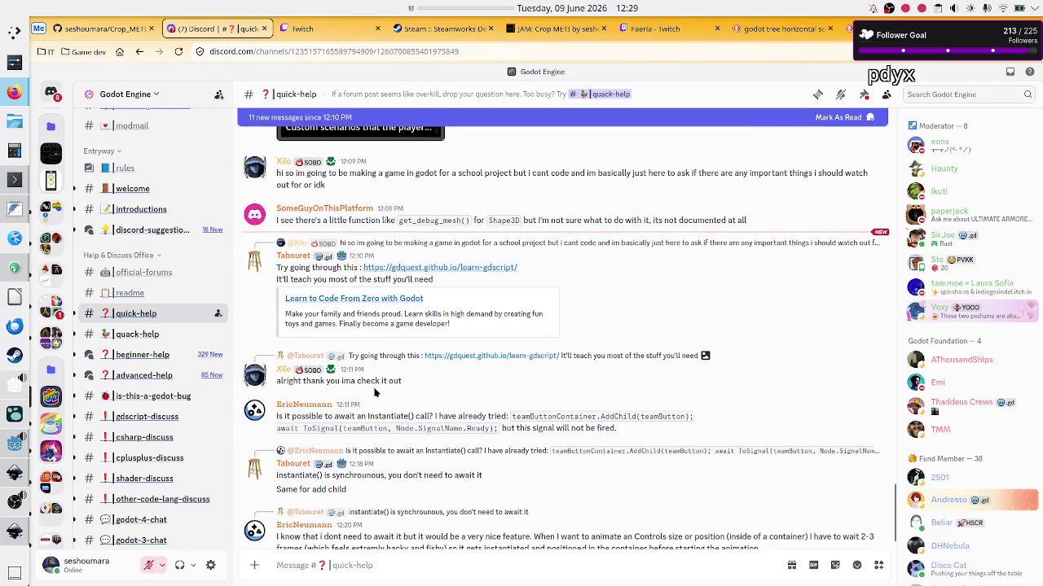
pyautogui.click(339, 36)
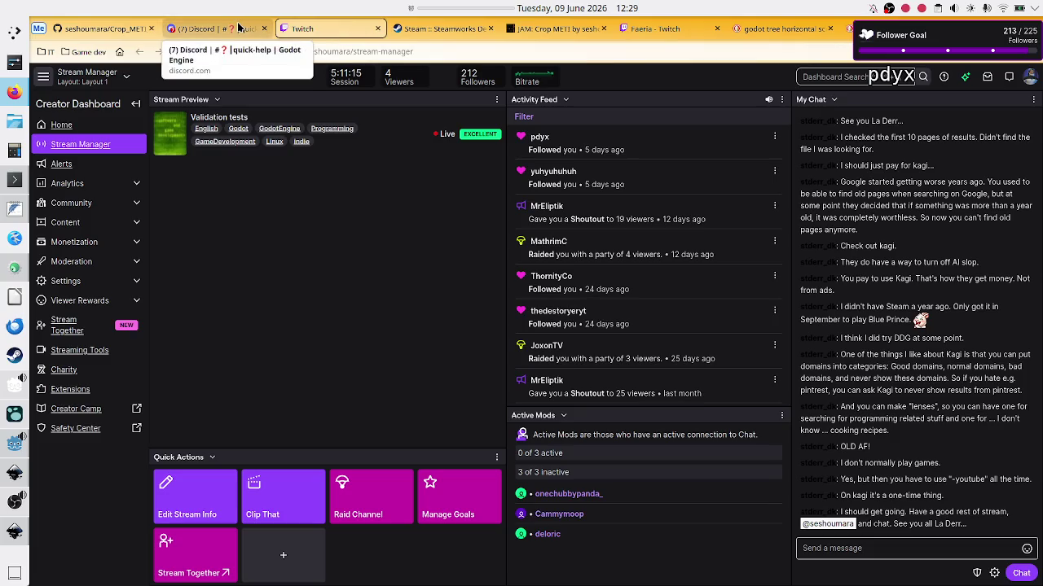
pyautogui.click(213, 29)
pyautogui.click(51, 154)
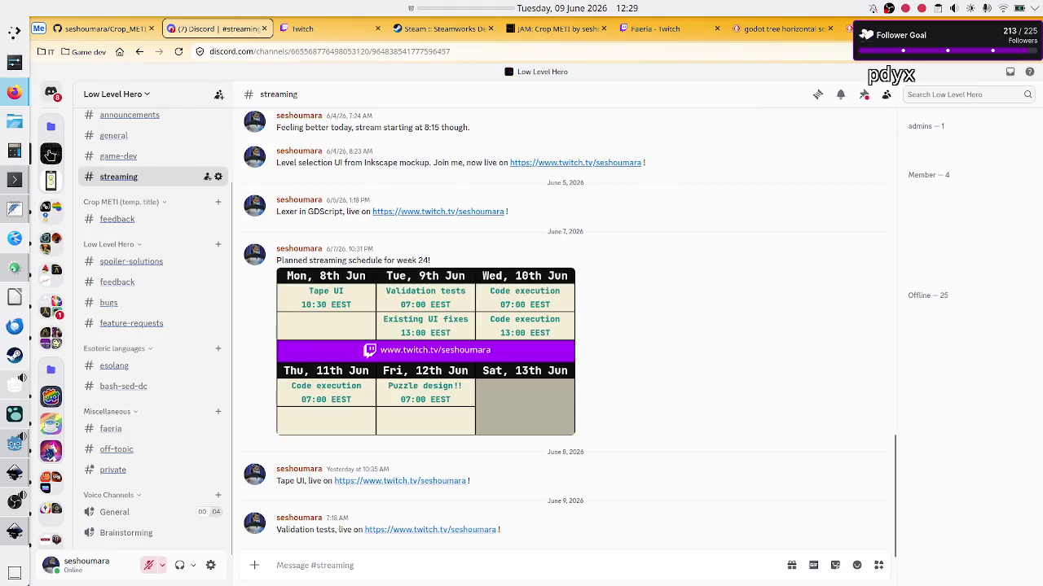
pyautogui.click(367, 332)
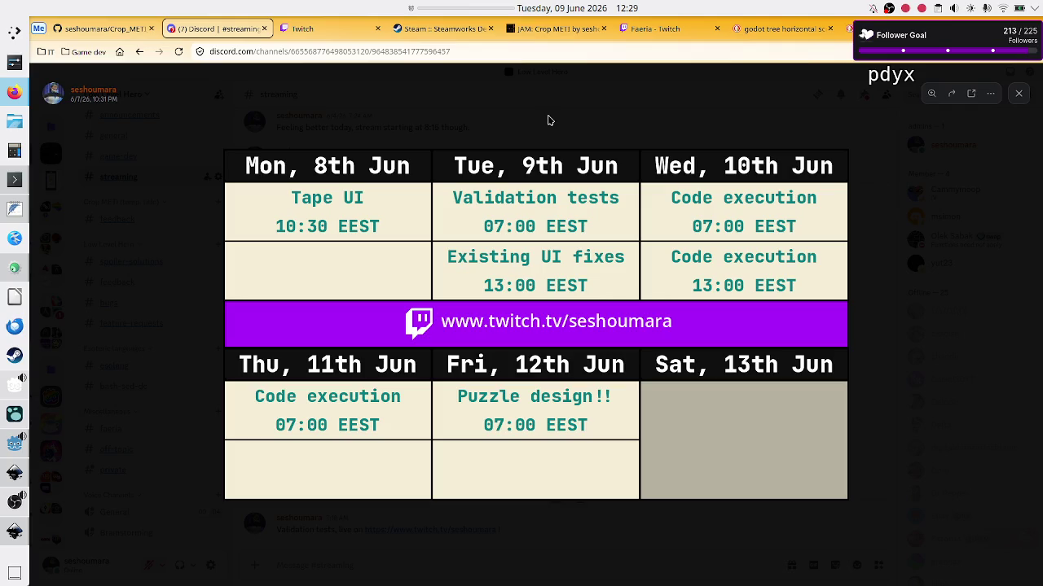
# Step: Start a 15-minute break countdown from the panel timer
pyautogui.rightClick(476, 10)
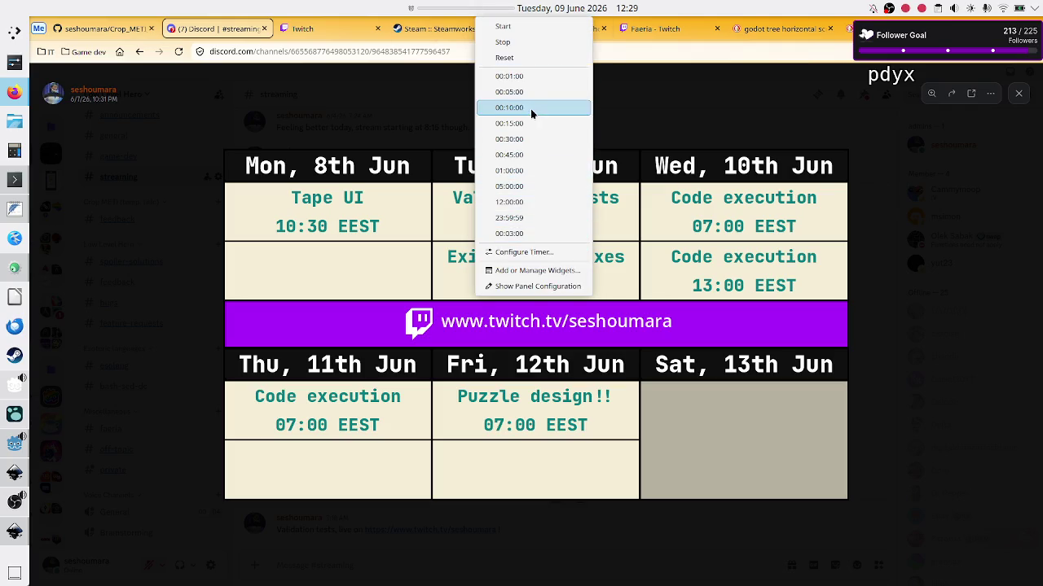
pyautogui.click(519, 39)
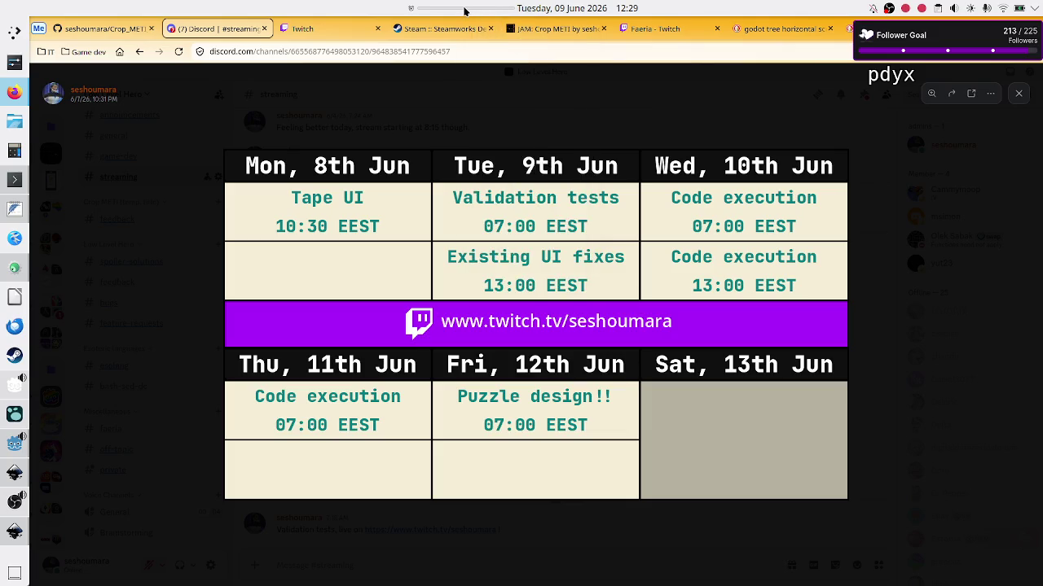
pyautogui.rightClick(464, 9)
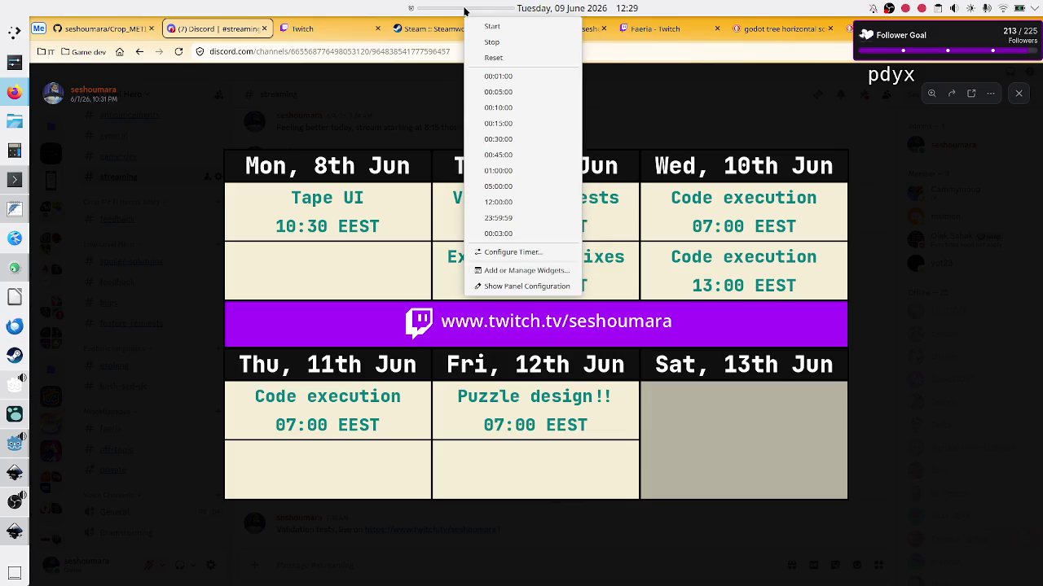
pyautogui.click(515, 124)
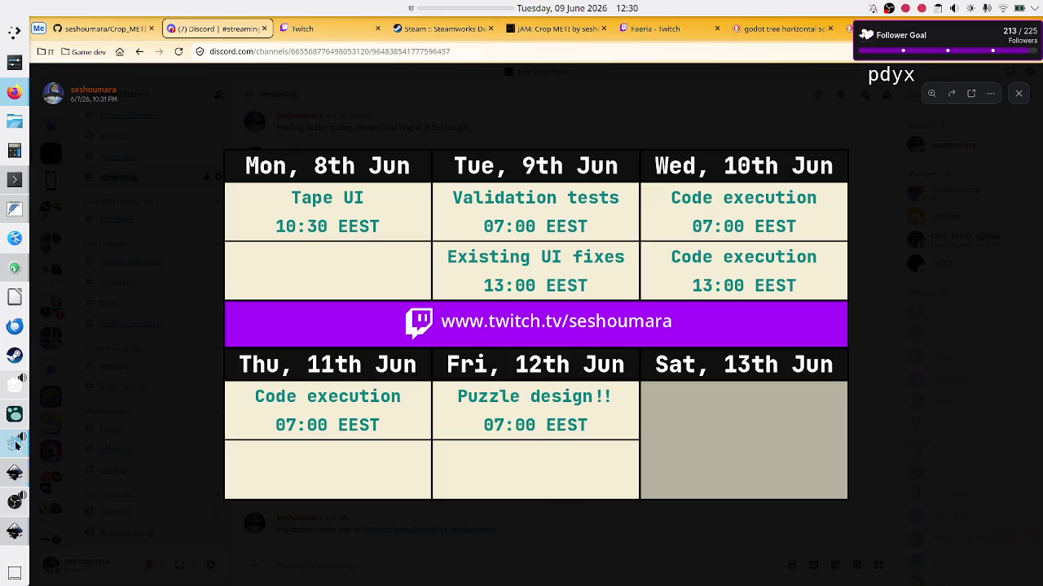
# Step: Create a new FeatherPad document in a smaller window and type the BREAK note
pyautogui.click(14, 208)
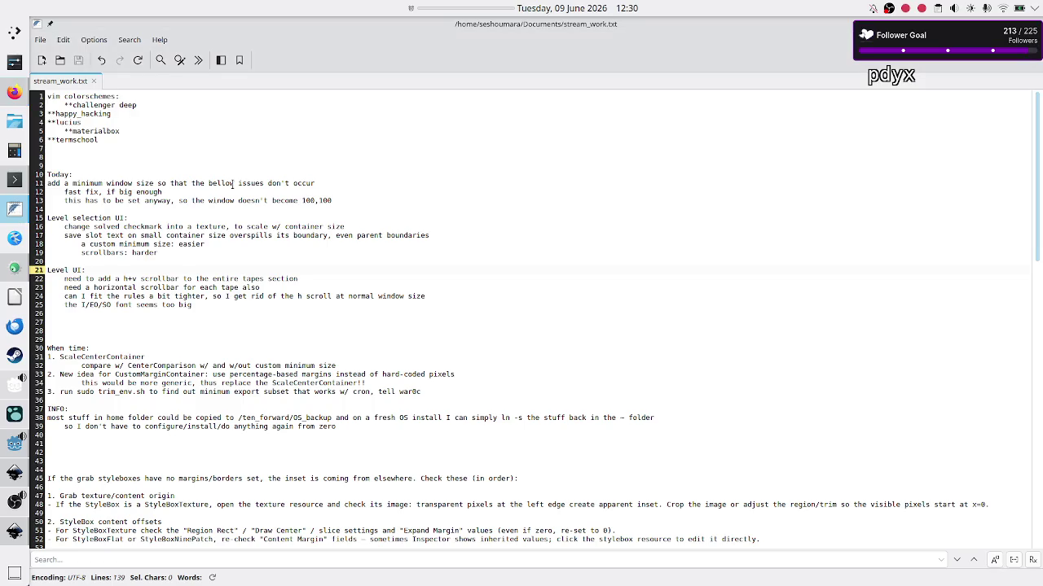
pyautogui.click(42, 61)
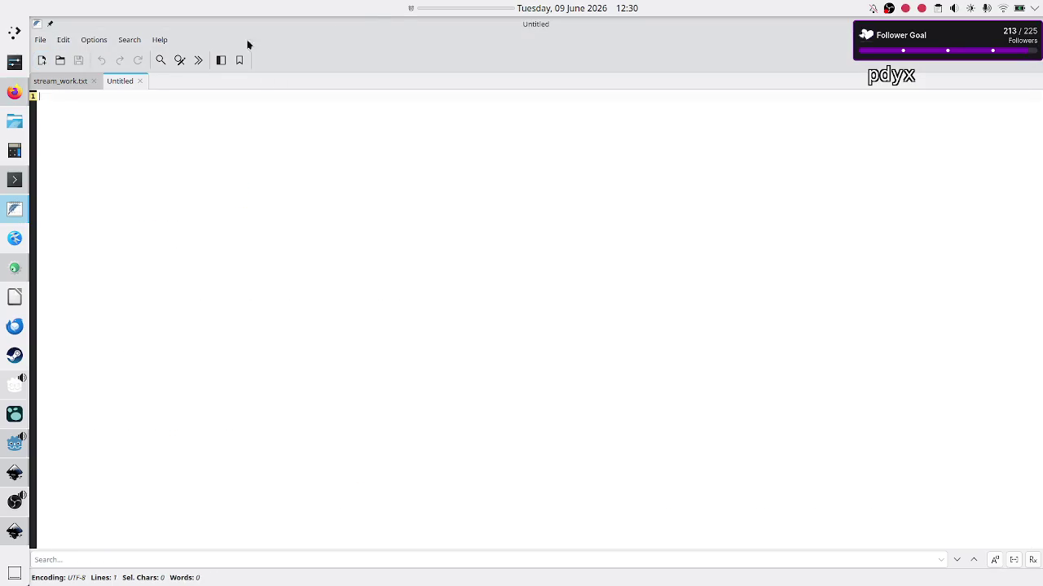
pyautogui.moveTo(402, 25)
pyautogui.mouseDown()
pyautogui.moveTo(423, 83)
pyautogui.moveTo(529, 162)
pyautogui.mouseUp()
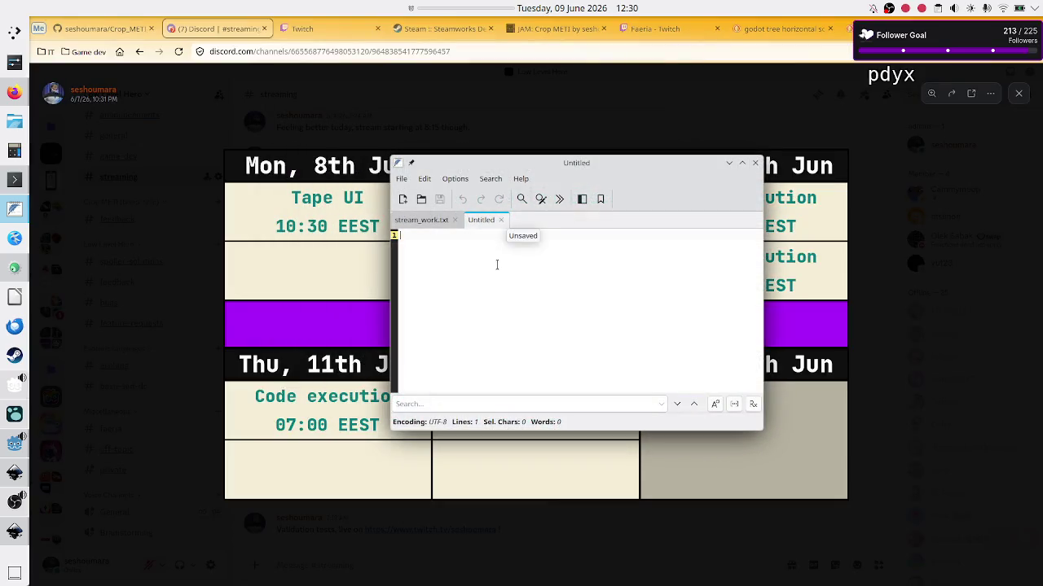
pyautogui.press('Return')
pyautogui.press('Return')
pyautogui.press('Tab')
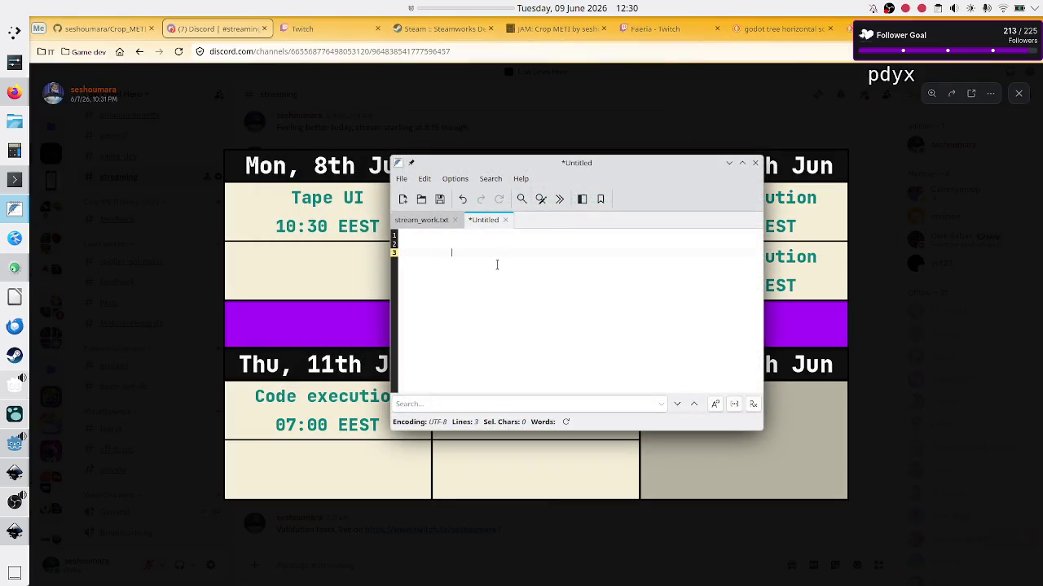
pyautogui.write('Q')
pyautogui.write('REAK: eating, stretching')
# Step: Set the note window to Keep Above Others, then bring up OBS Studio
pyautogui.rightClick(507, 164)
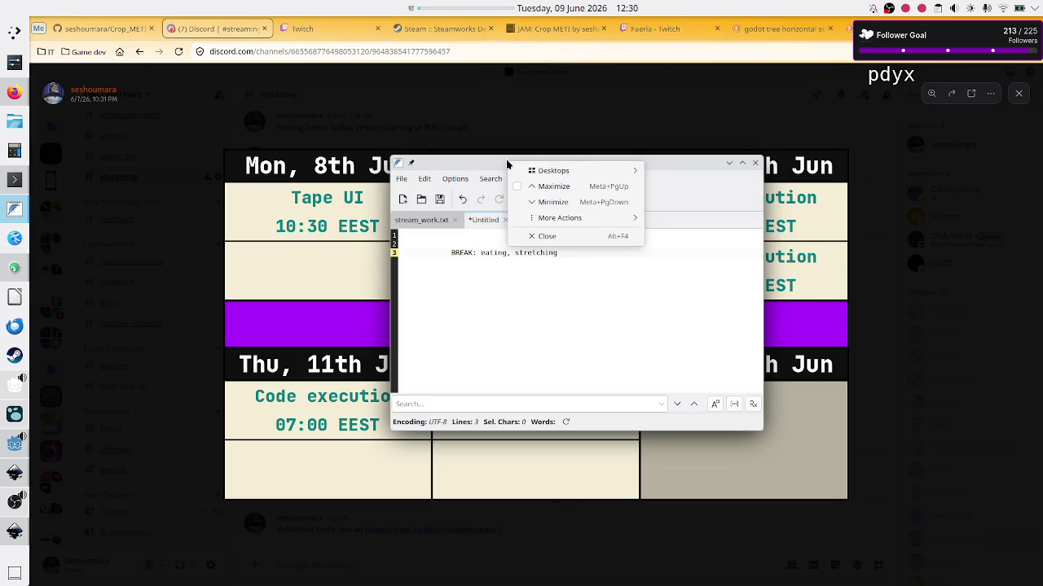
pyautogui.moveTo(611, 218)
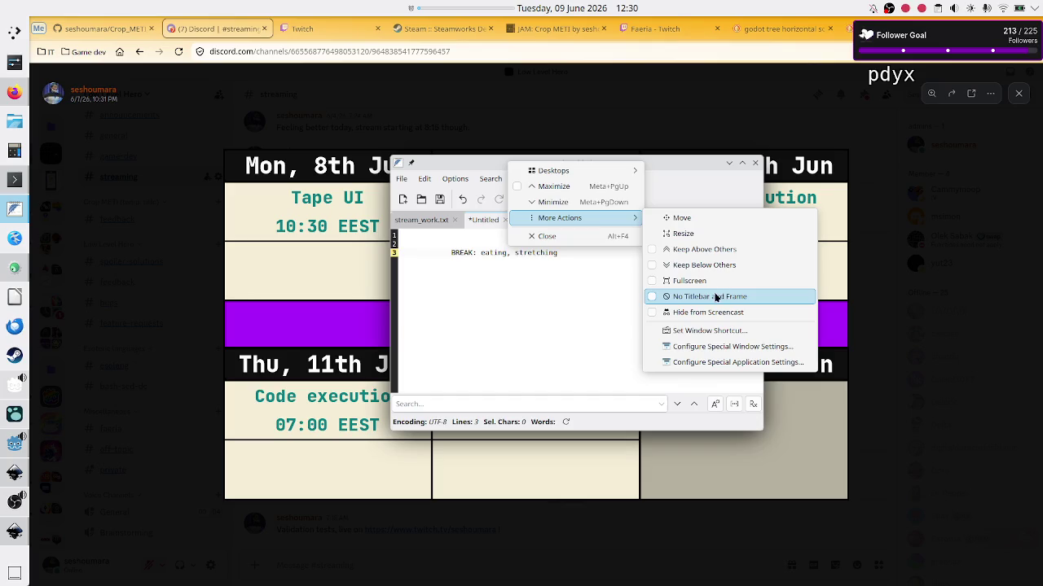
pyautogui.click(727, 249)
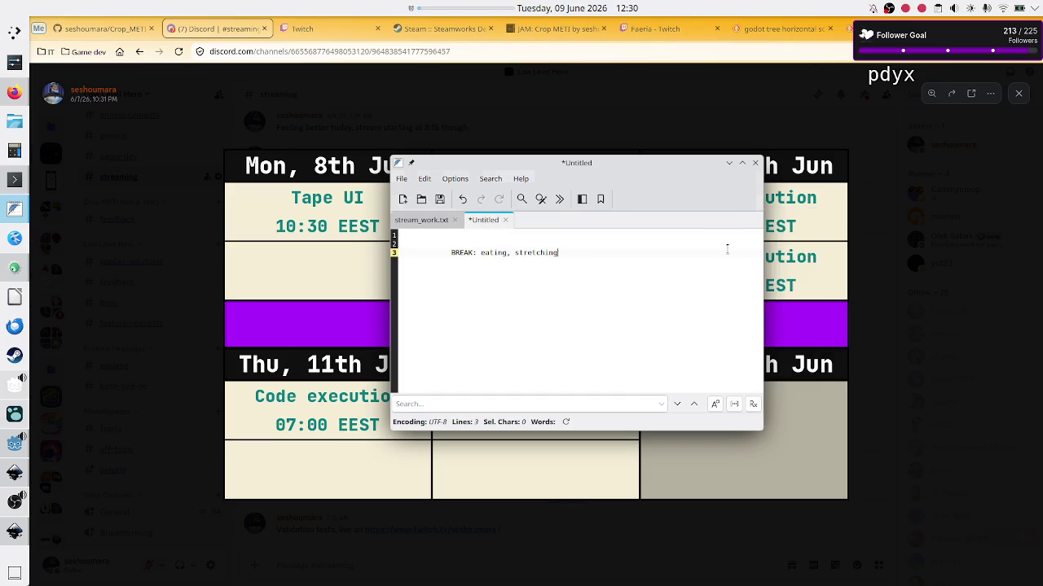
pyautogui.rightClick(444, 7)
pyautogui.click(592, 166)
pyautogui.click(14, 501)
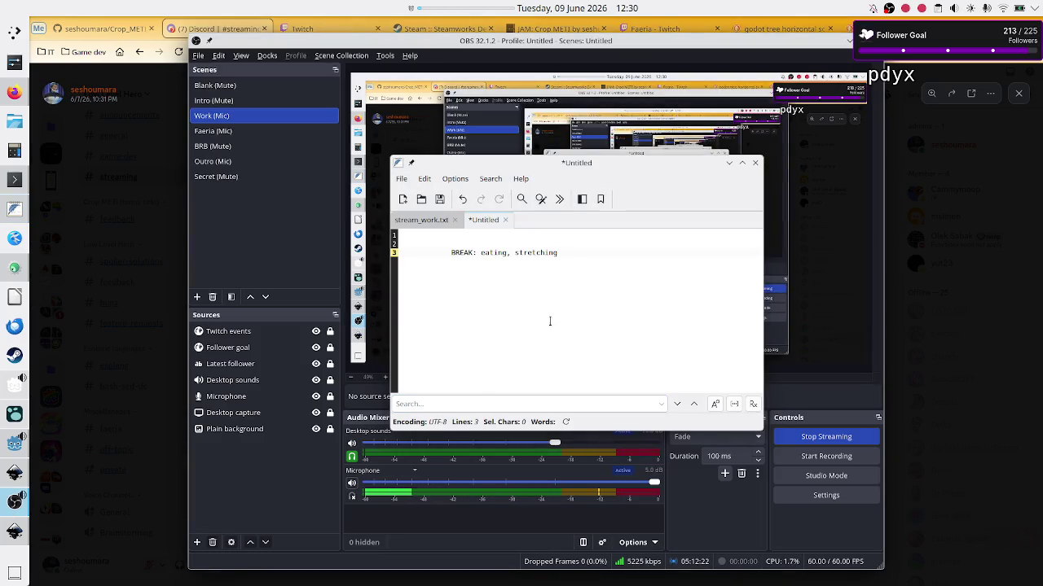
# Step: Mute the OBS microphone, bring Godot to the front, and move the BREAK note lower
pyautogui.click(353, 484)
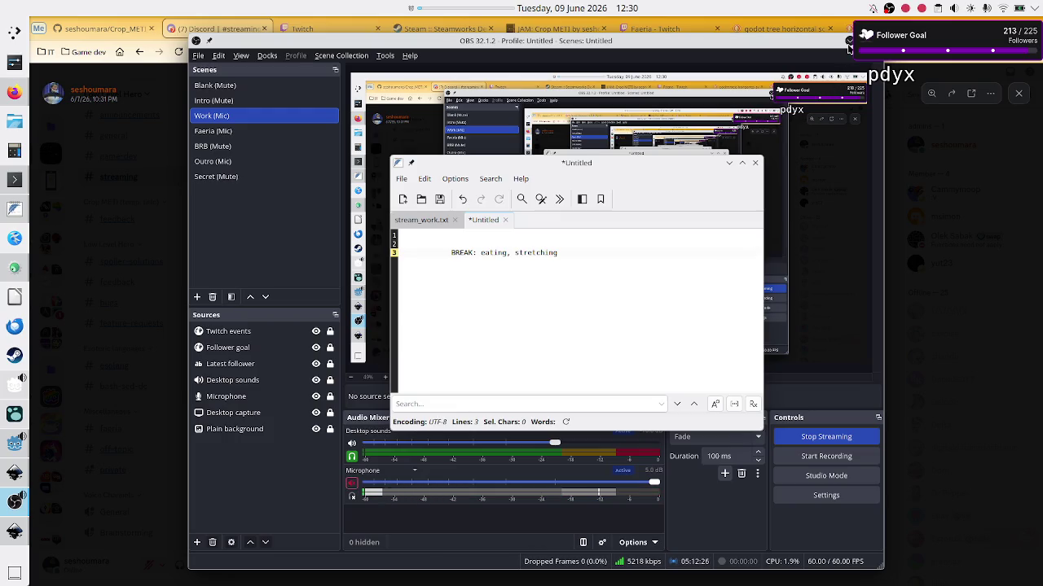
pyautogui.click(613, 33)
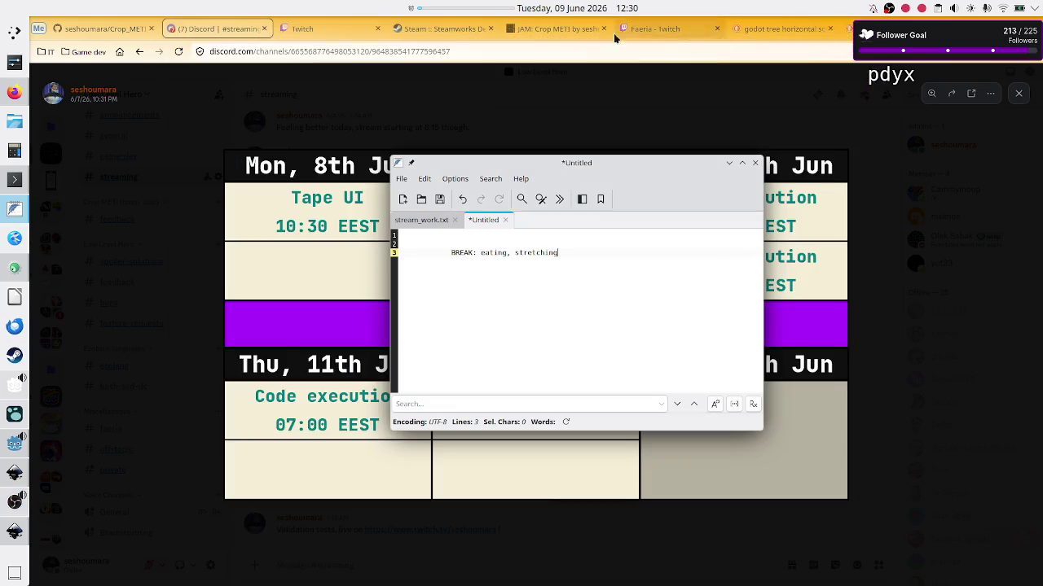
pyautogui.click(14, 445)
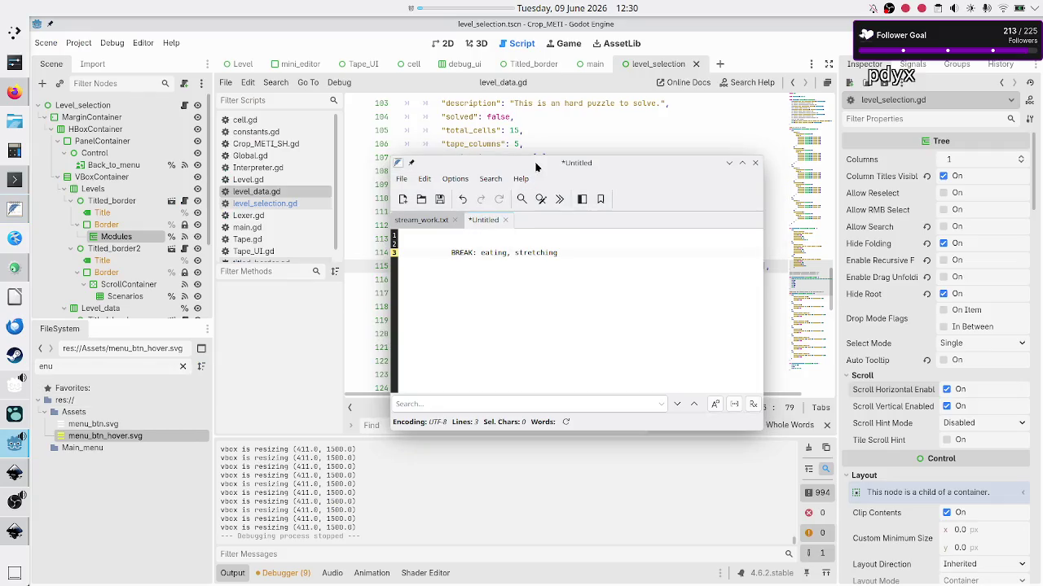
pyautogui.moveTo(537, 160)
pyautogui.mouseDown()
pyautogui.moveTo(536, 271)
pyautogui.moveTo(514, 308)
pyautogui.moveTo(516, 299)
pyautogui.mouseUp()
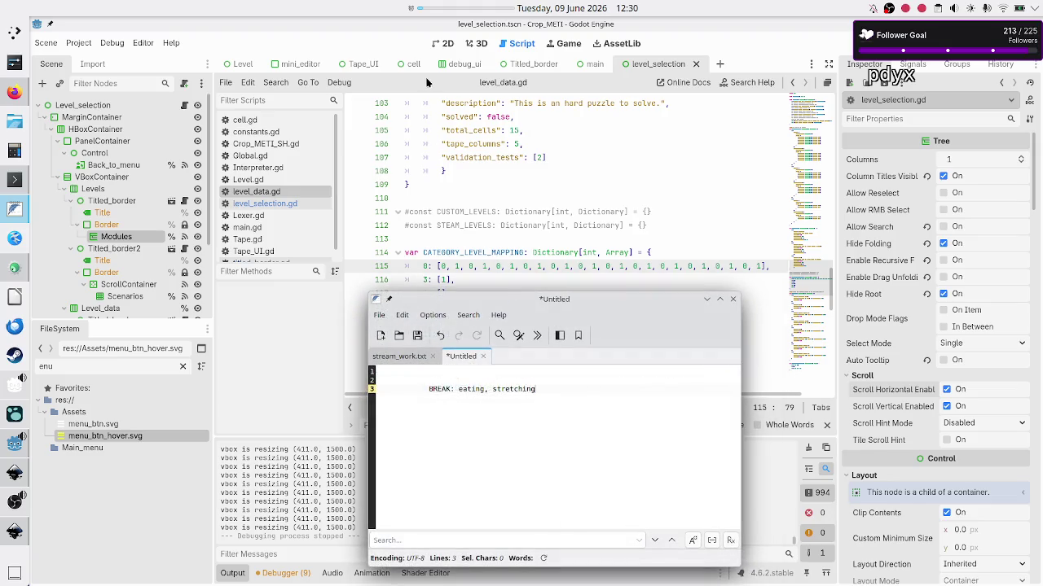
pyautogui.click(447, 11)
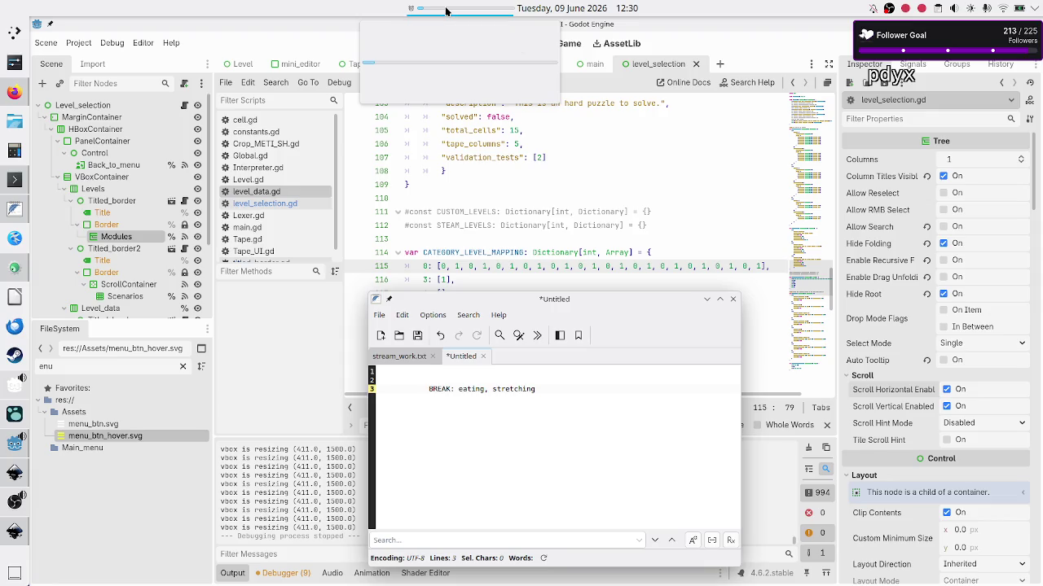
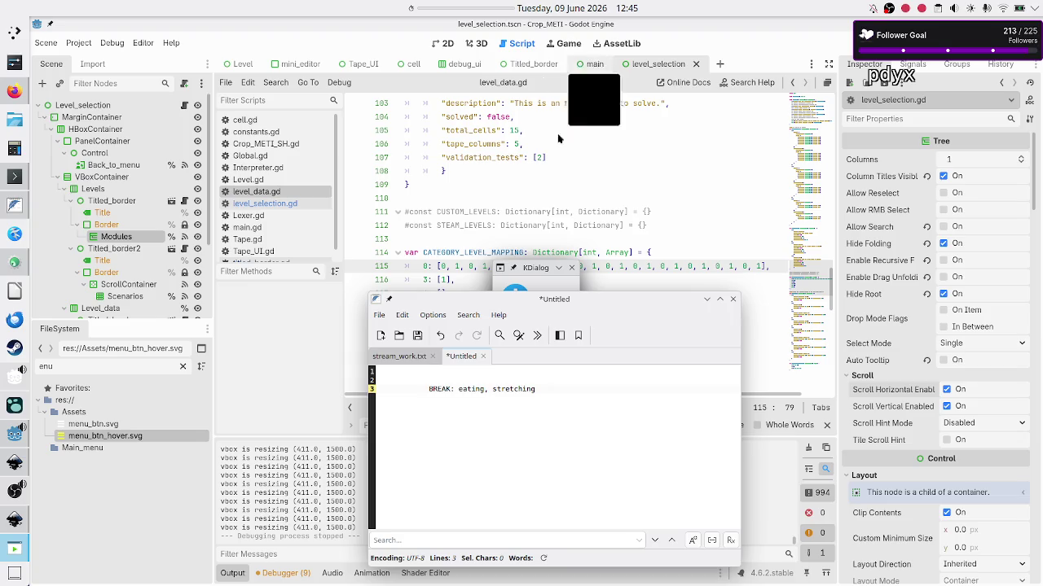
# Step: Clear the break note selection, switch to stream_work.txt, and dismiss the time-out notice
pyautogui.tripleClick(556, 403)
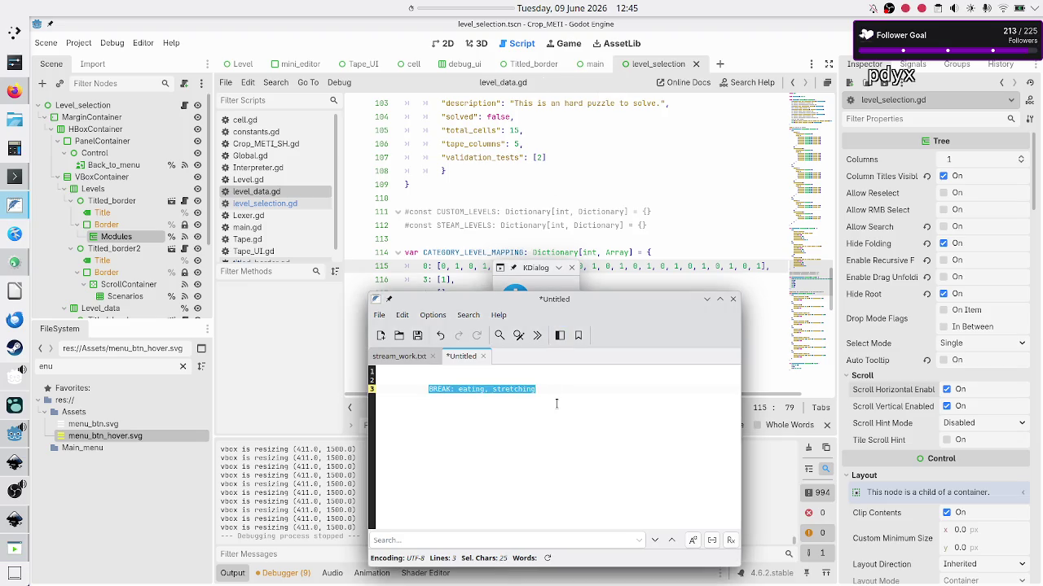
pyautogui.click(564, 389)
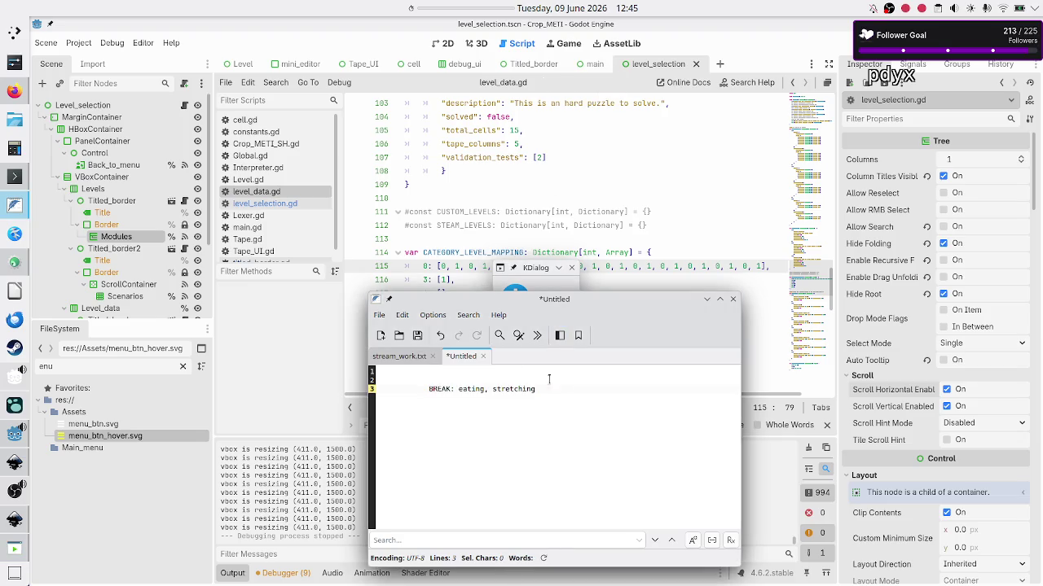
pyautogui.click(436, 350)
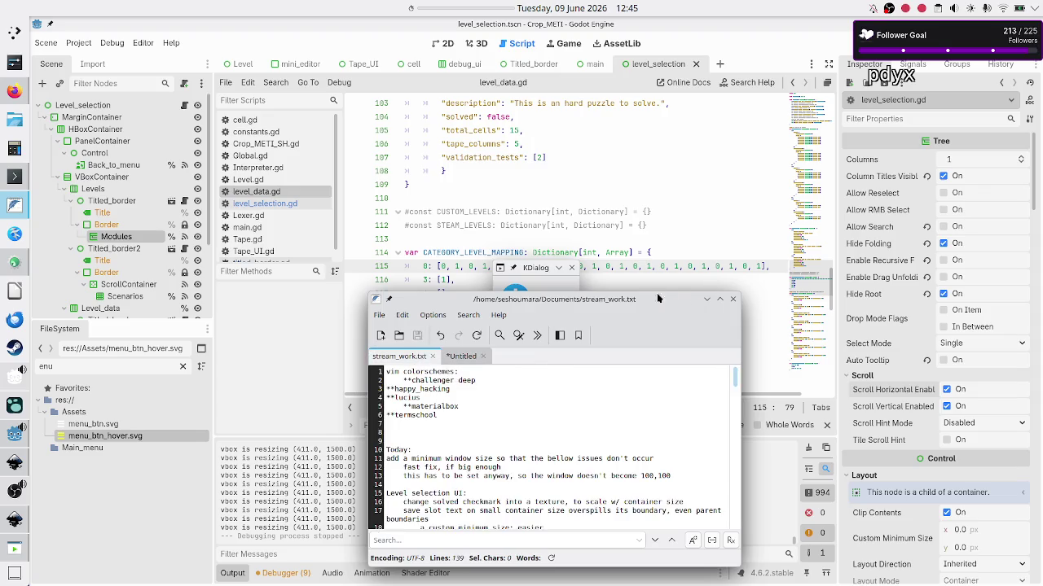
pyautogui.click(534, 271)
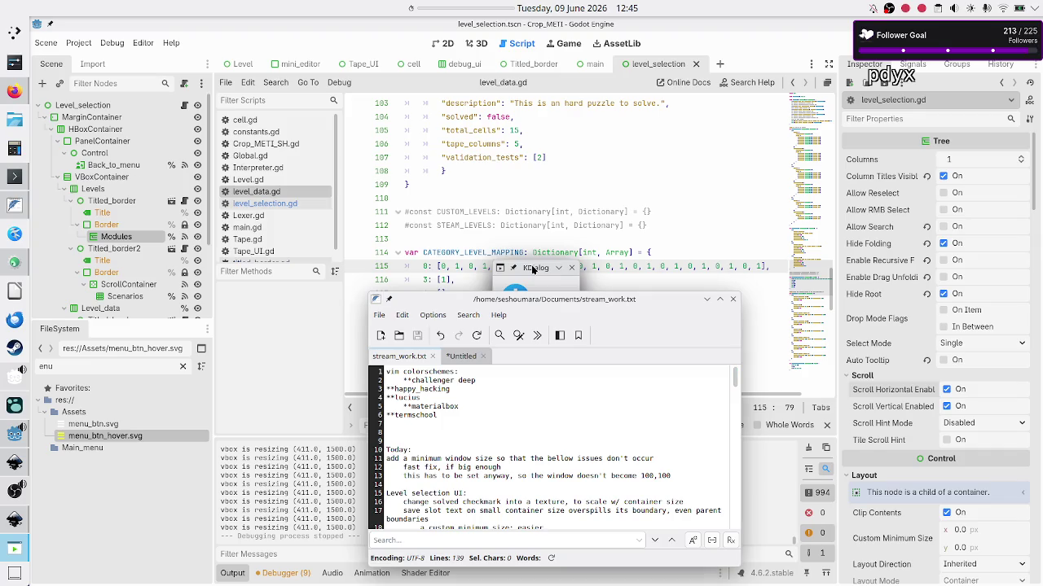
pyautogui.moveTo(534, 271); pyautogui.dragTo(550, 192)
pyautogui.click(572, 250)
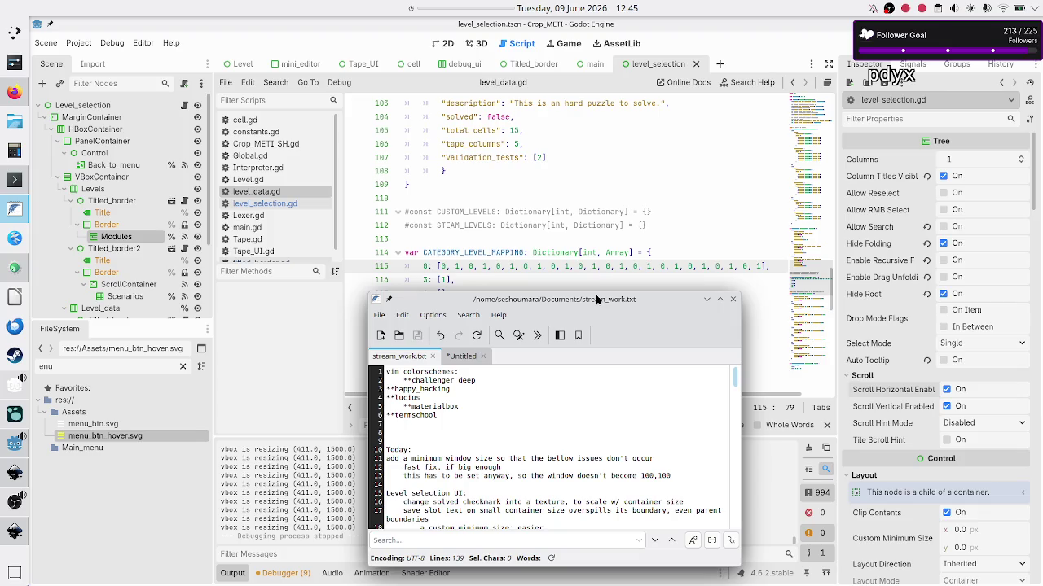
# Step: Set the Kate window to Keep Above Others and start a 01:00:00 panel countdown
pyautogui.rightClick(595, 298)
pyautogui.moveTo(654, 359)
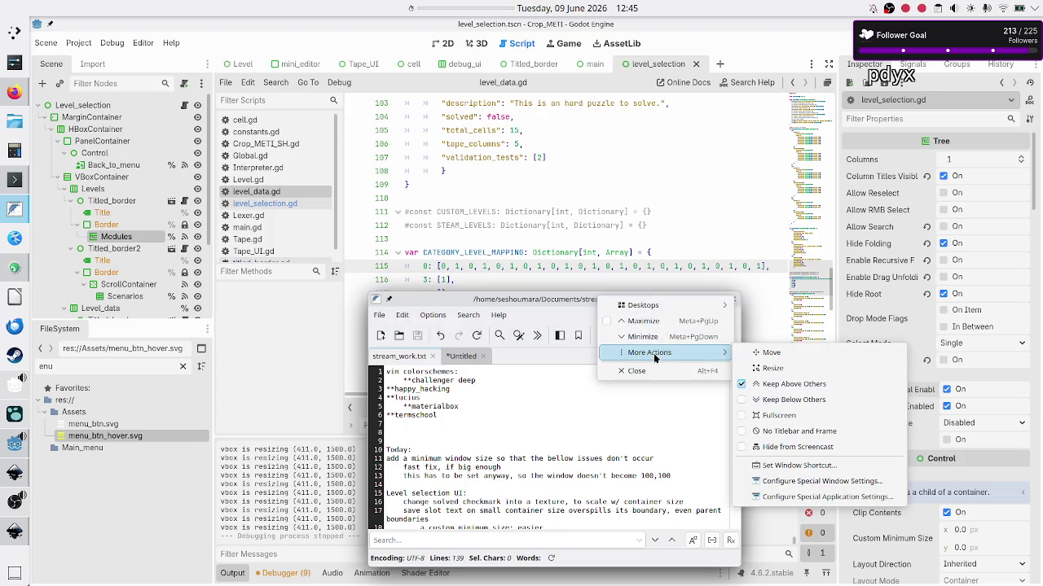
pyautogui.click(798, 385)
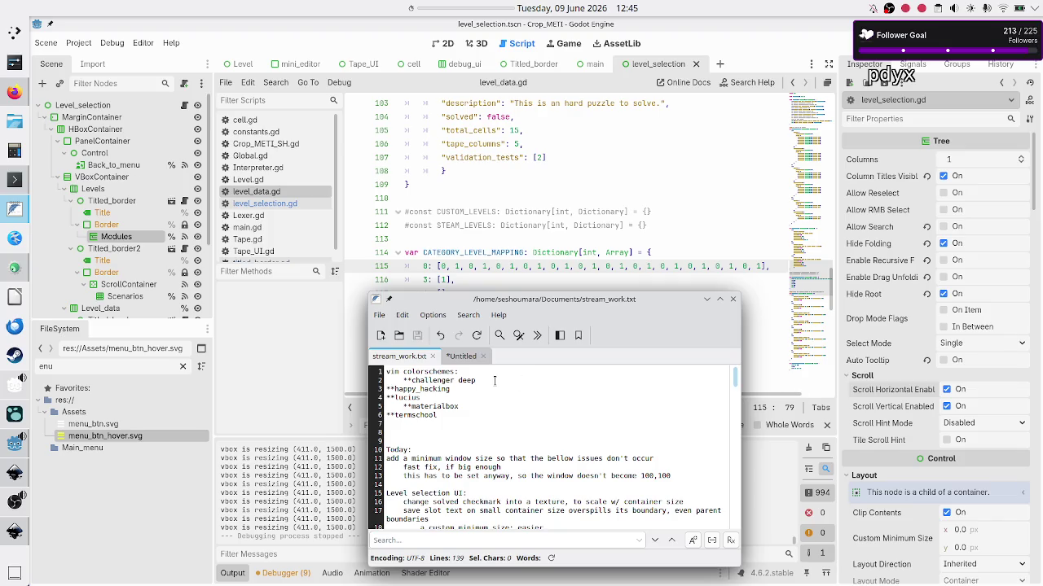
pyautogui.rightClick(463, 6)
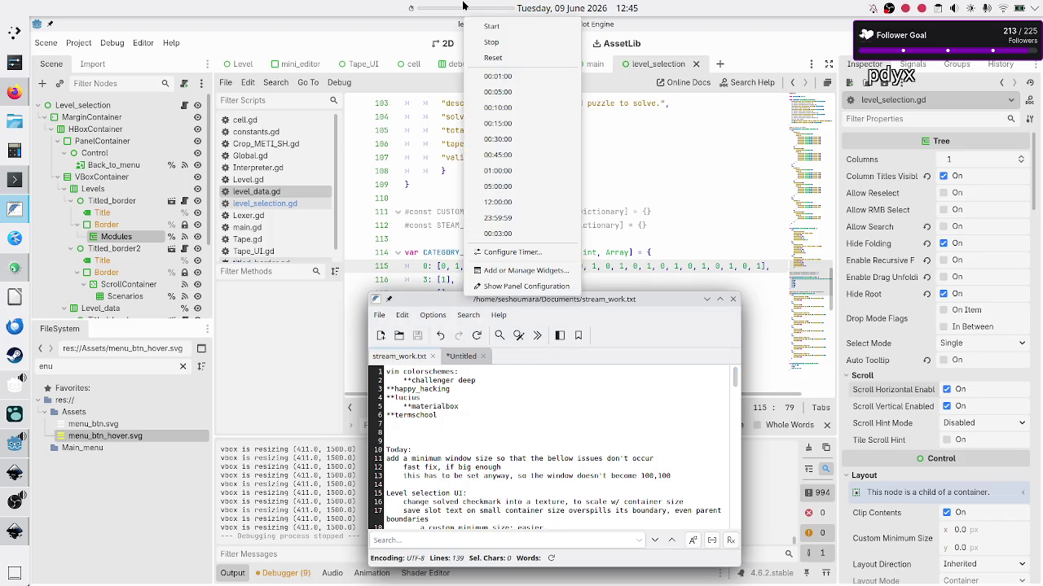
pyautogui.click(517, 171)
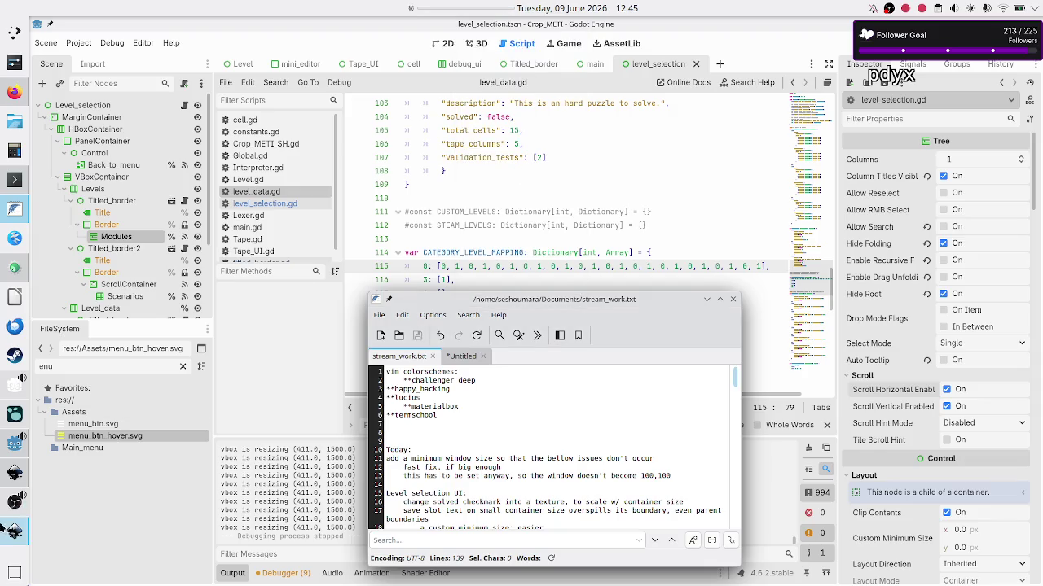
pyautogui.click(14, 501)
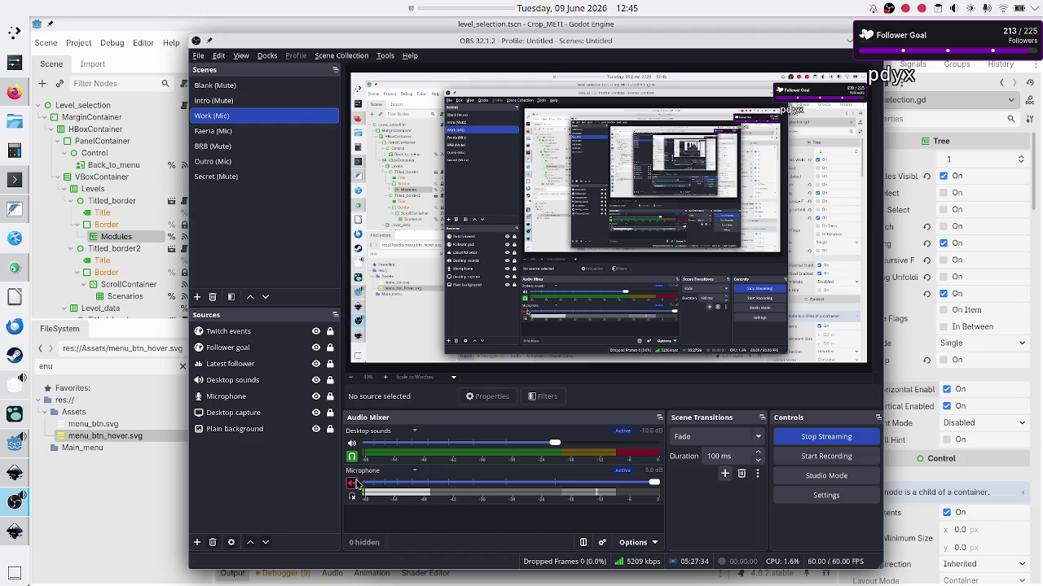
# Step: Unmute the Microphone in the OBS Audio Mixer, then minimize OBS
pyautogui.click(353, 484)
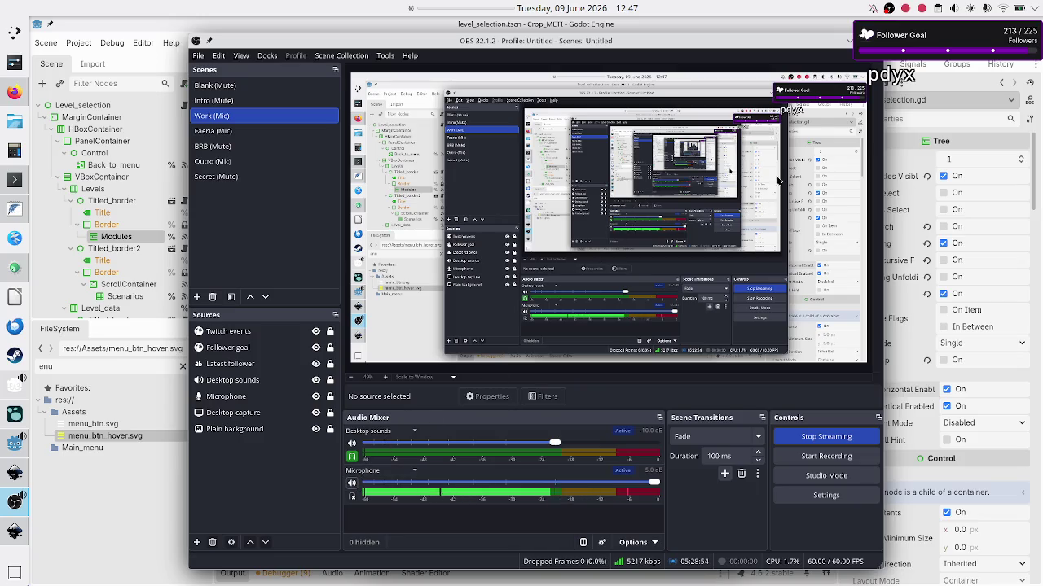
pyautogui.click(848, 42)
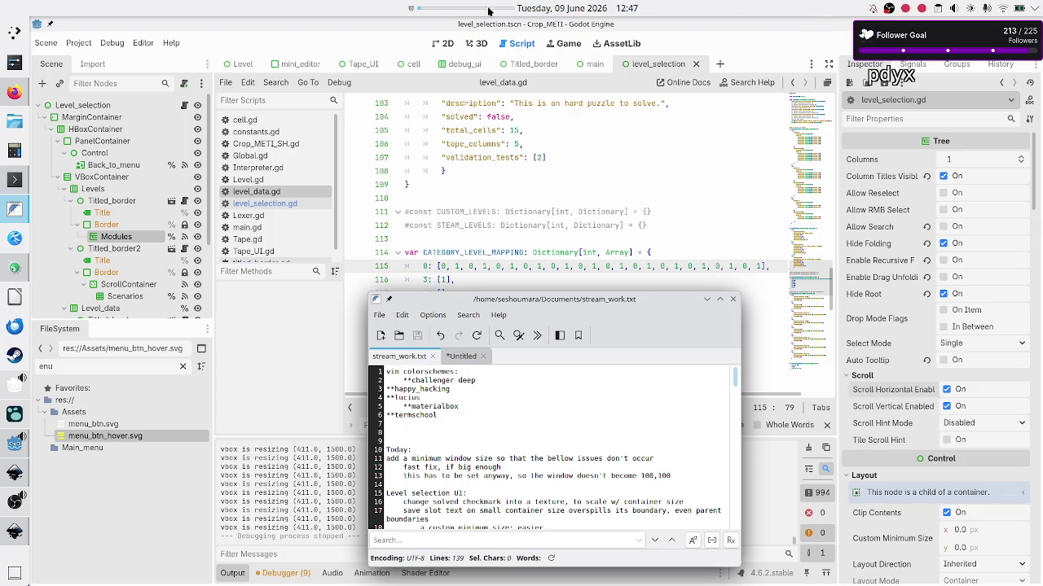
# Step: Move the caret through lines 7–9 of the stream_work.txt notes
pyautogui.moveTo(451, 6)
pyautogui.click(529, 439)
pyautogui.click(471, 425)
pyautogui.click(421, 431)
# Step: Check the unsaved break note, then return to the stream_work.txt notes
pyautogui.moveTo(489, 14)
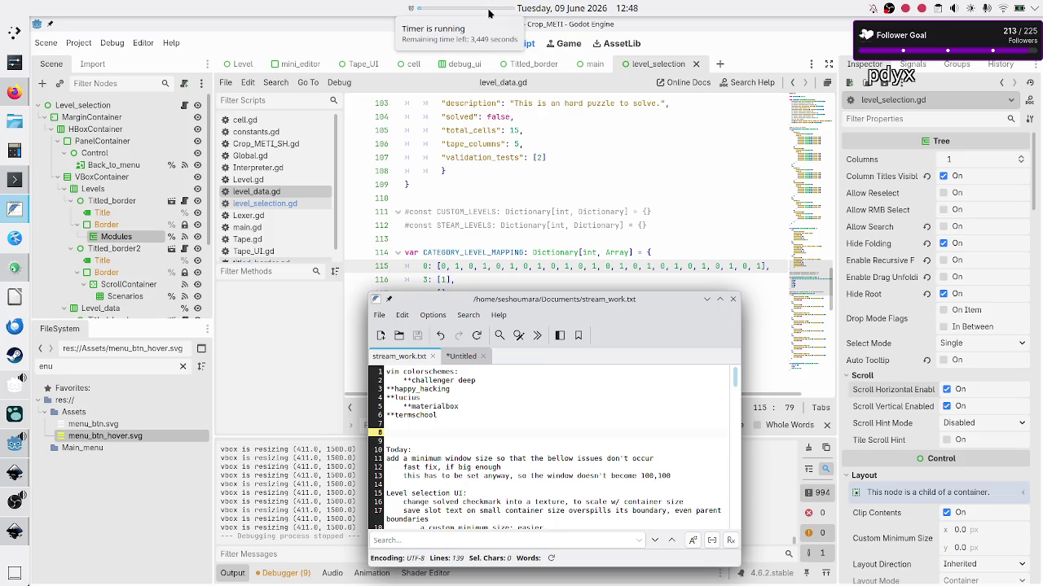
pyautogui.click(465, 359)
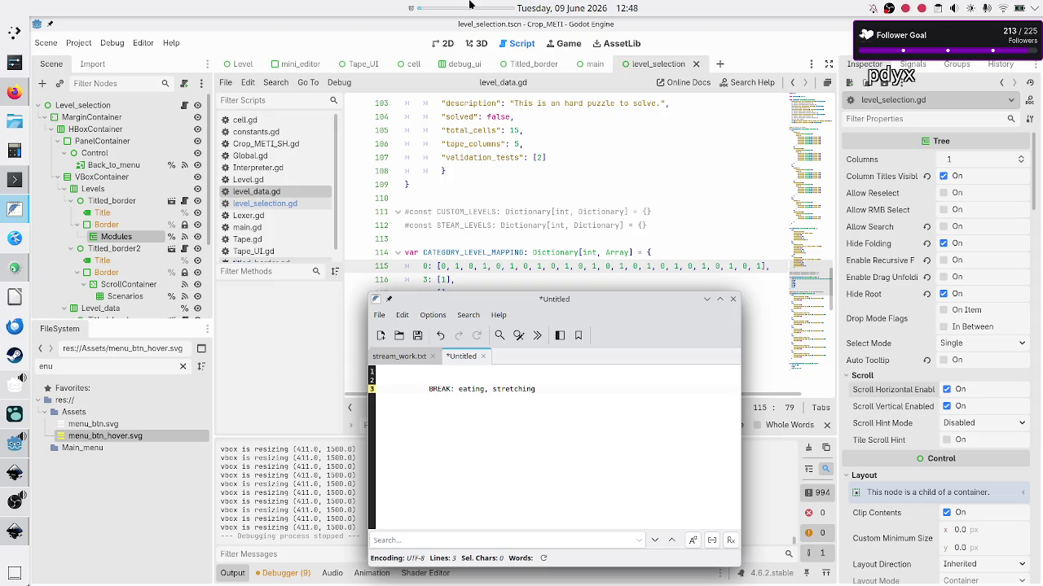
pyautogui.moveTo(470, 5)
pyautogui.click(399, 356)
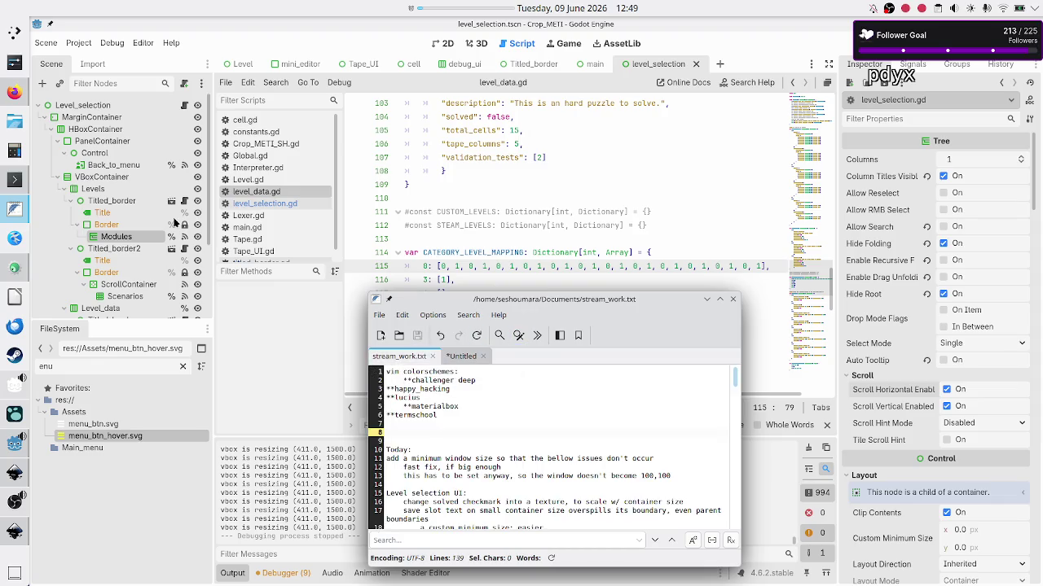
pyautogui.click(12, 93)
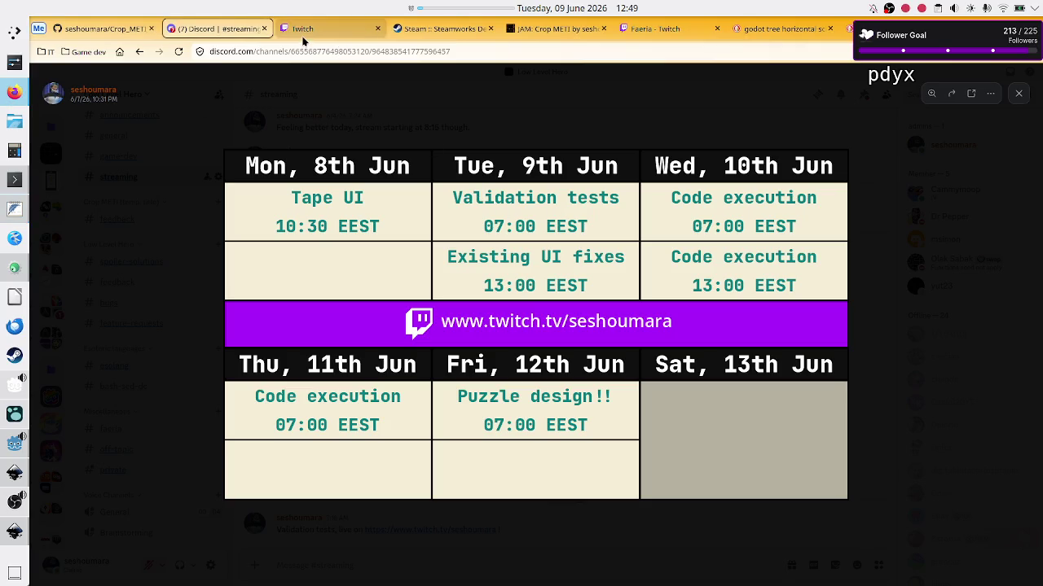
# Step: Glance at the GitHub tab and reopen Discord's weekly schedule image enlarged
pyautogui.click(93, 28)
pyautogui.click(216, 29)
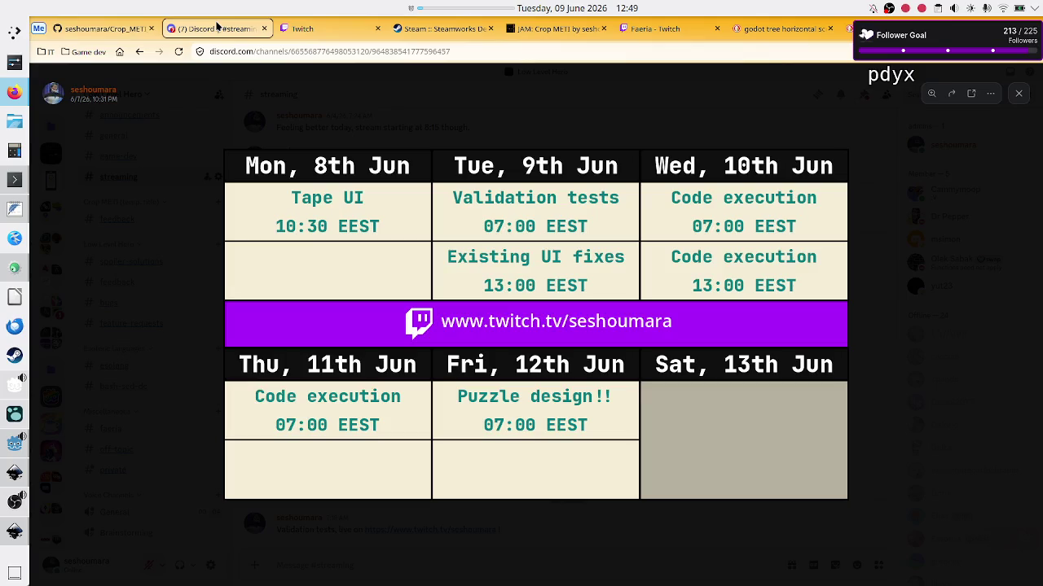
pyautogui.click(1018, 93)
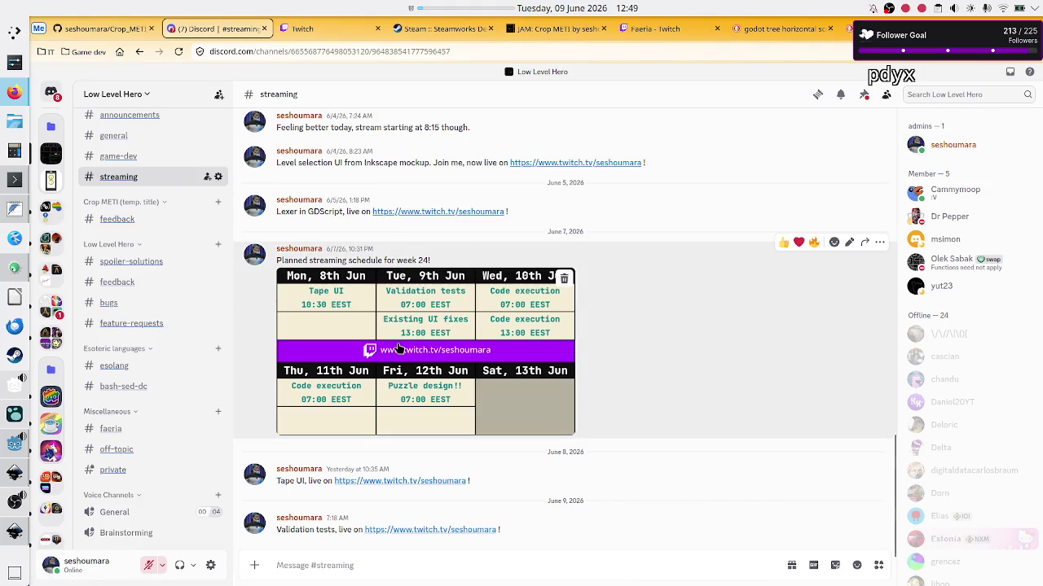
pyautogui.click(397, 349)
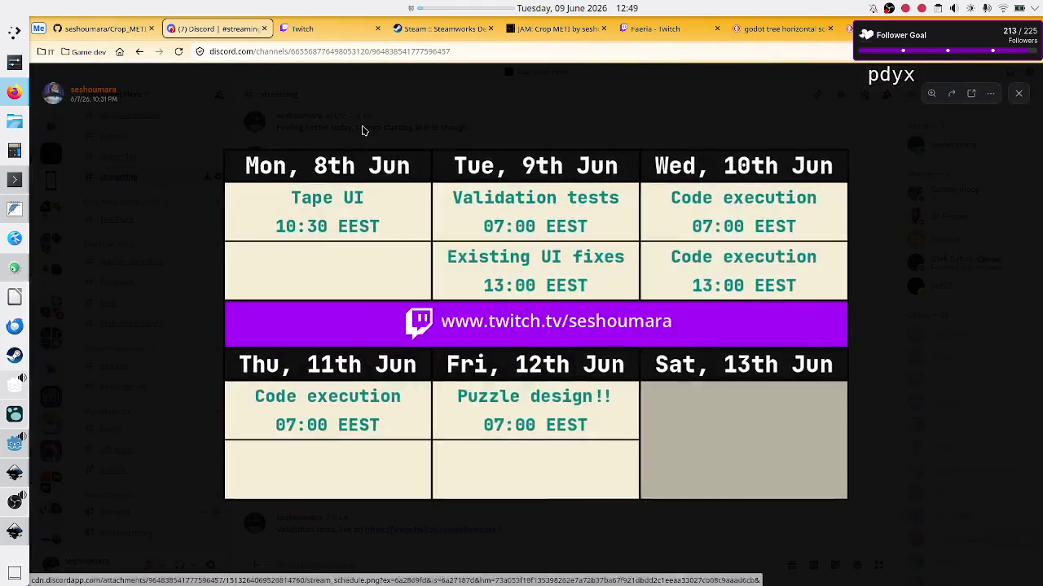
pyautogui.click(322, 28)
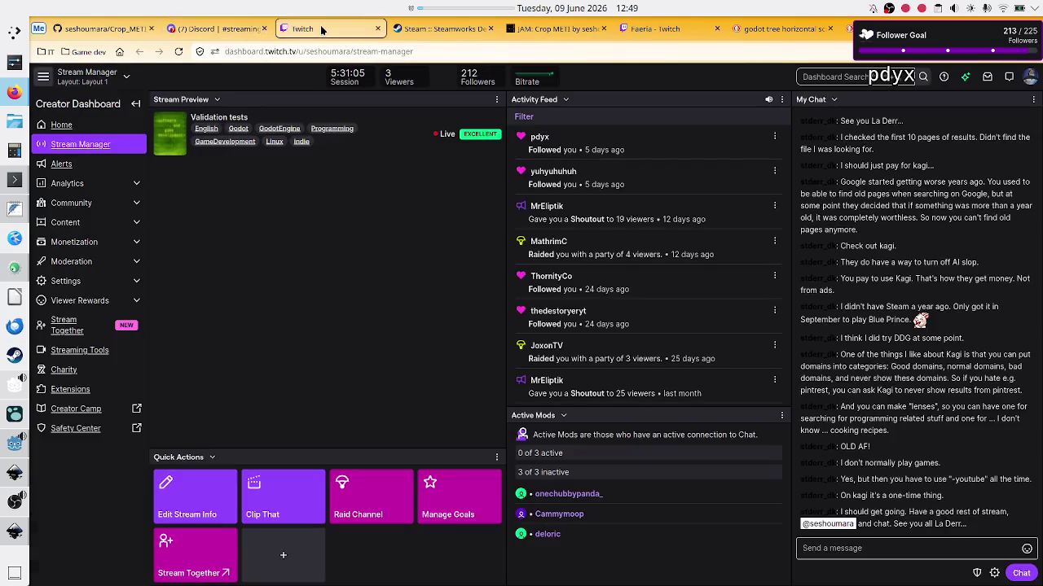
# Step: Replace the Twitch stream title 'Validation tests' with 'Existing UI fixes'
pyautogui.click(189, 501)
pyautogui.click(603, 130)
pyautogui.hotkey('ctrl', 'a')
pyautogui.write('Existing ')
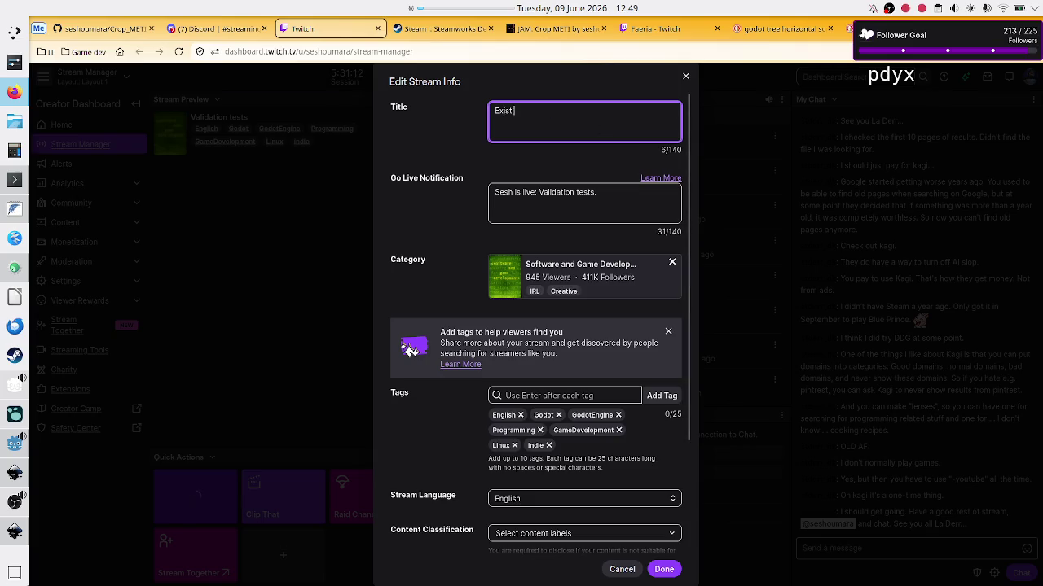
pyautogui.write('UI ')
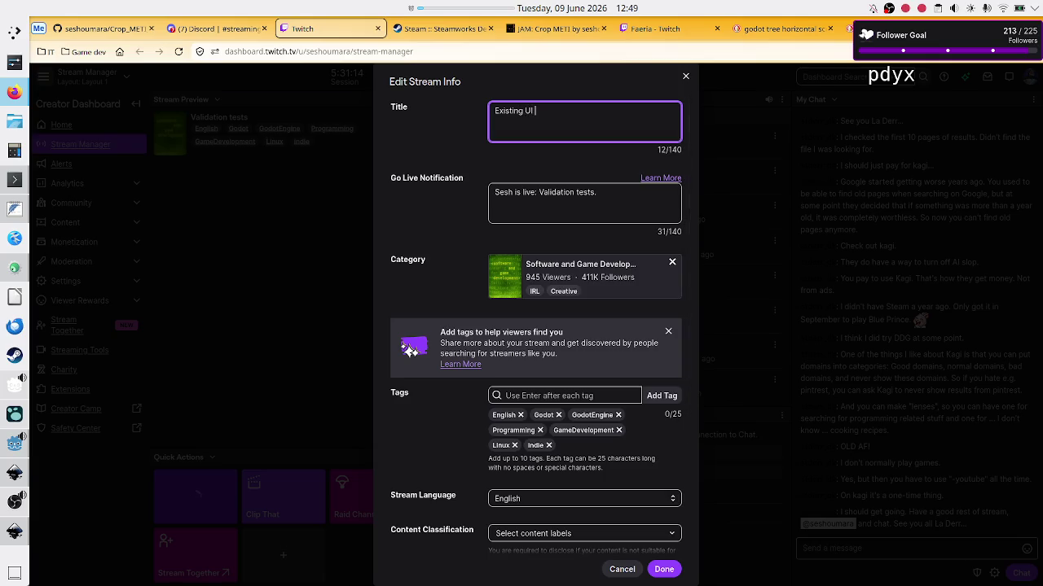
pyautogui.write('fixes')
pyautogui.hotkey('ctrl', 'a')
pyautogui.hotkey('ctrl', 'c')
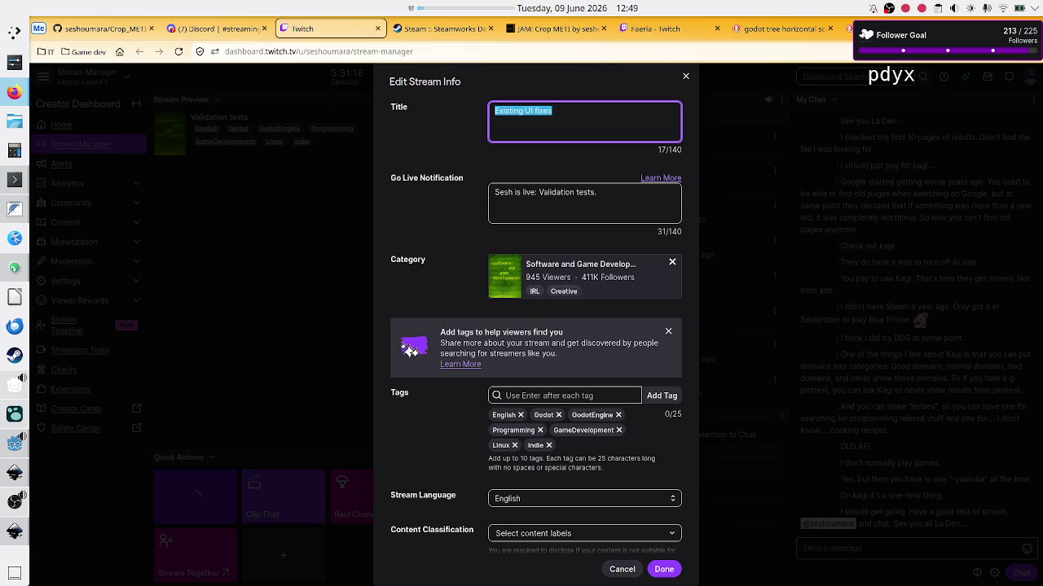
# Step: Change the go-live notification to 'Existing UI fixes.' and save the stream info
pyautogui.click(618, 201)
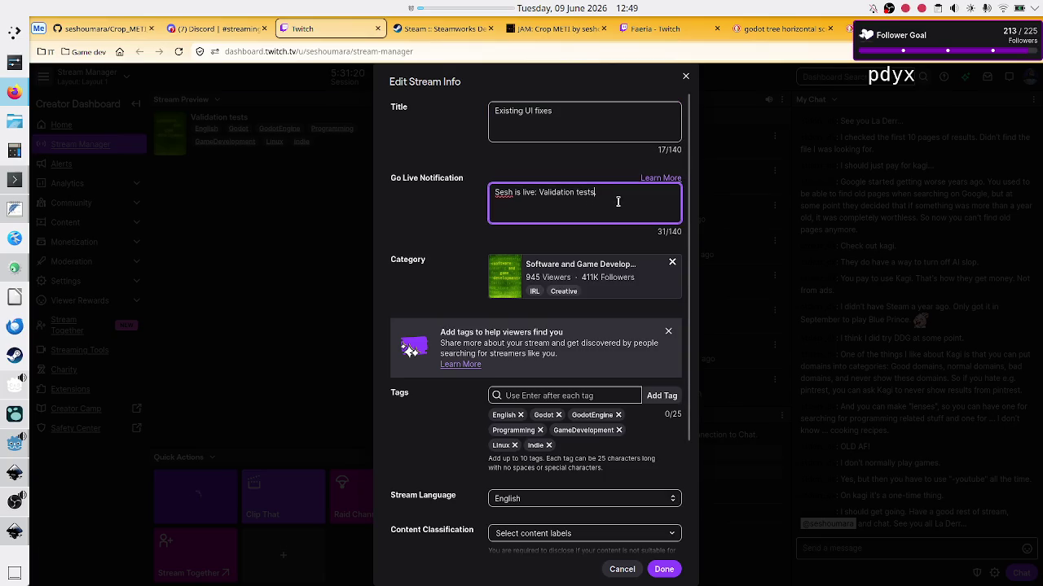
pyautogui.press('BackSpace')
pyautogui.press('BackSpace')
pyautogui.press('BackSpace')
pyautogui.hotkey('ctrl', 'v')
pyautogui.write('.')
pyautogui.click(664, 571)
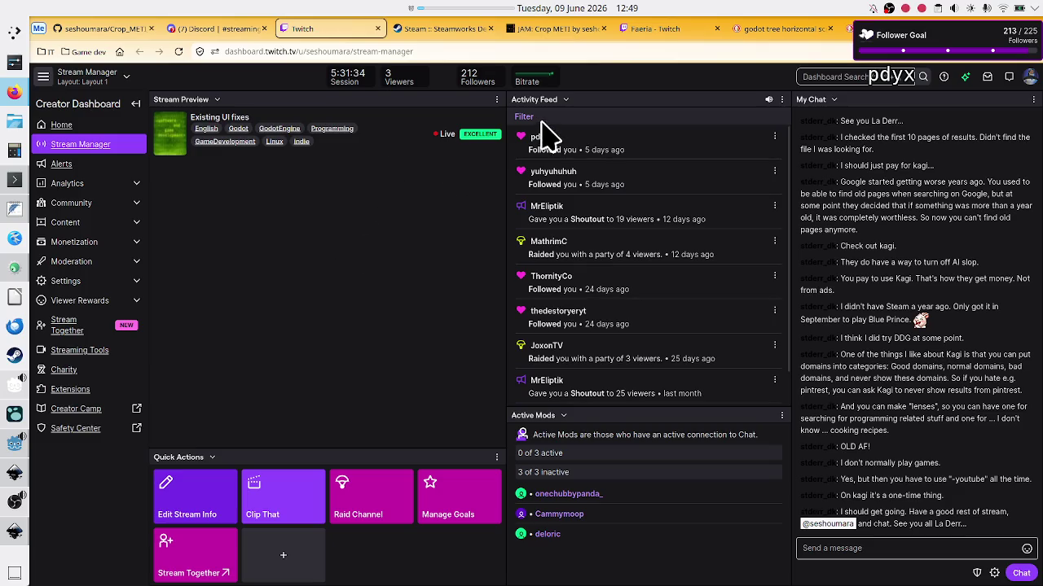
pyautogui.click(243, 31)
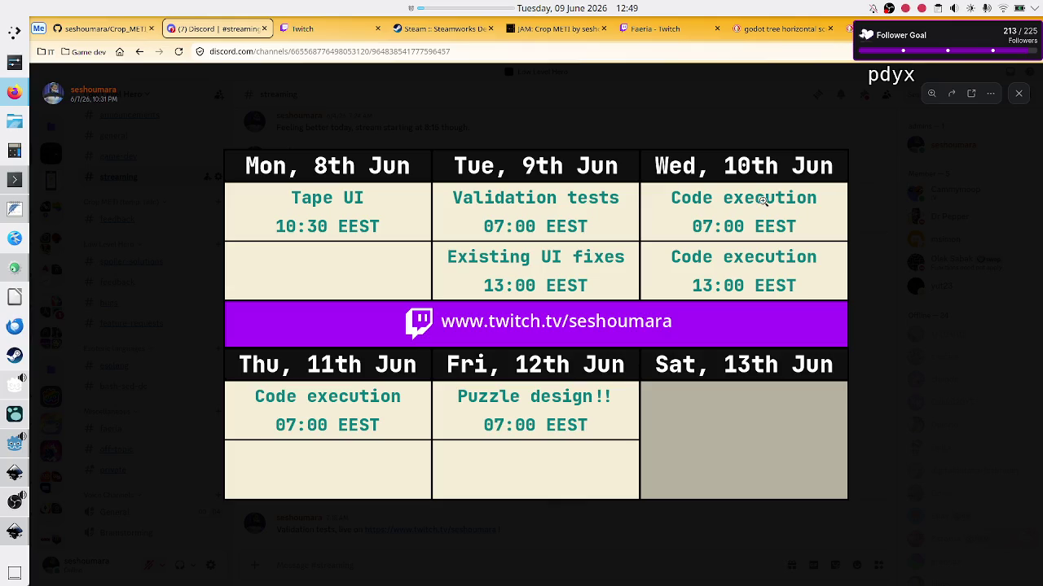
# Step: Bring the Kate notes over Discord's schedule image and place the caret on line 13
pyautogui.click(14, 209)
pyautogui.click(491, 475)
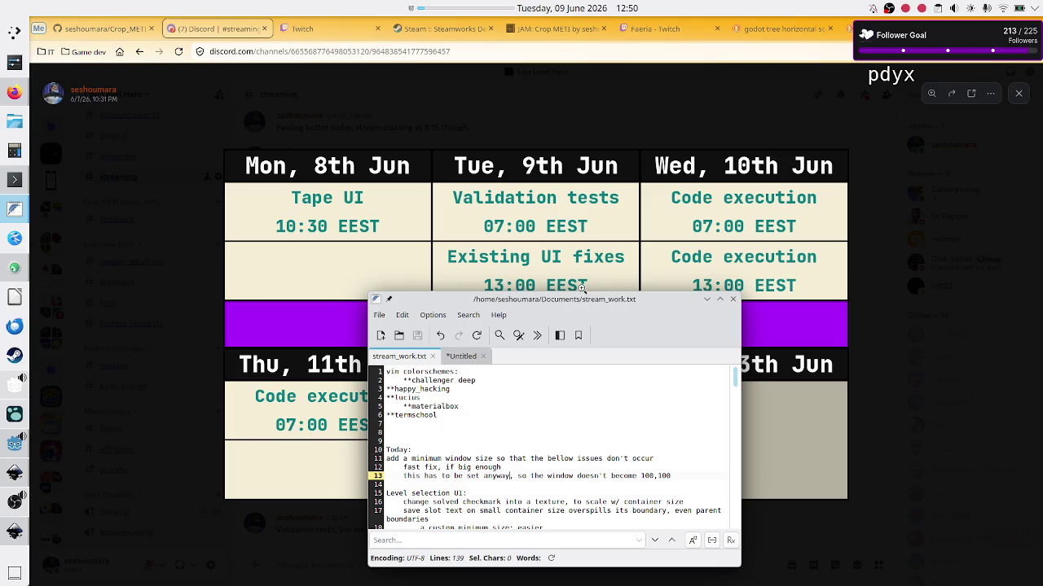
# Step: Make the notes window taller and select the minimum window size and checkmark texture task lines
pyautogui.moveTo(579, 288); pyautogui.dragTo(579, 167)
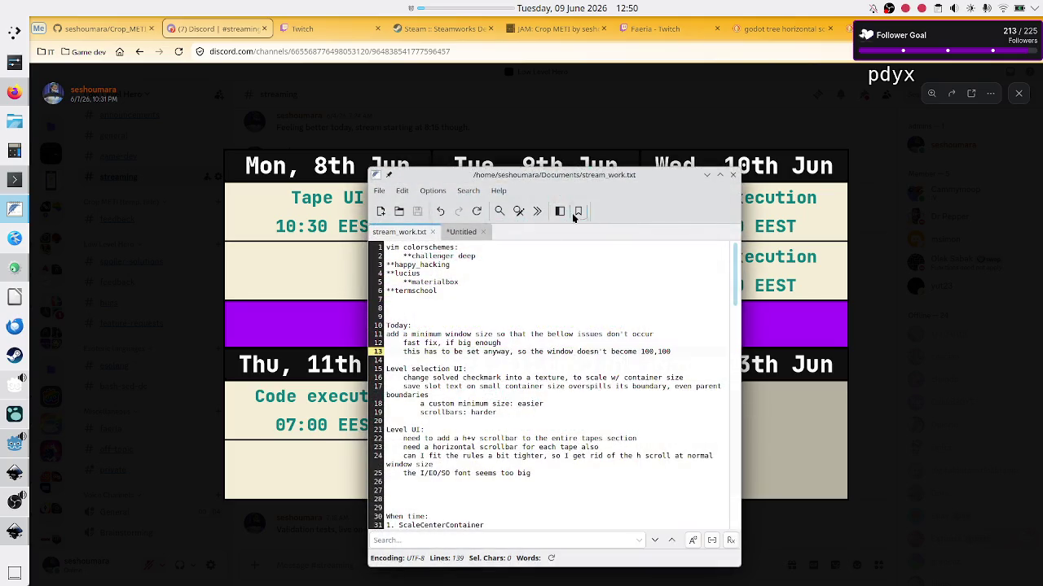
pyautogui.click(505, 410)
pyautogui.click(549, 330)
pyautogui.tripleClick(549, 330)
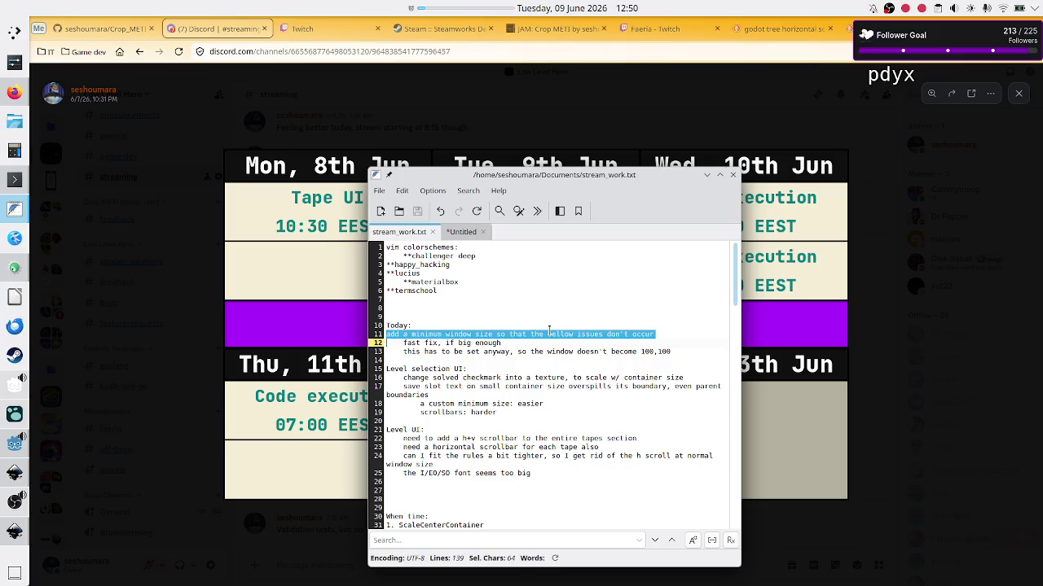
pyautogui.press('Down')
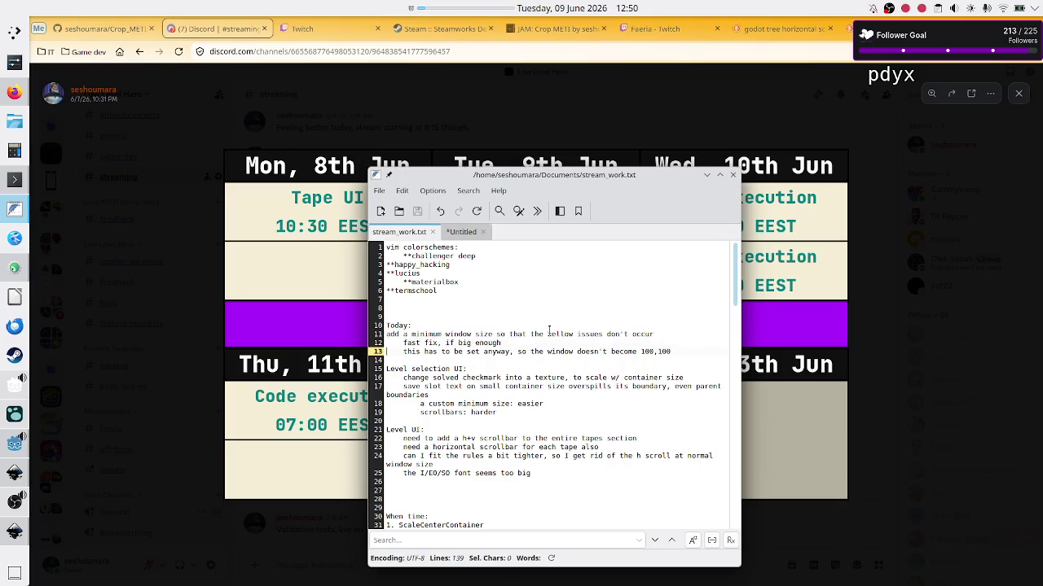
pyautogui.press('Down')
pyautogui.press('Down')
pyautogui.press('Down')
pyautogui.hotkey('shift', 'End')
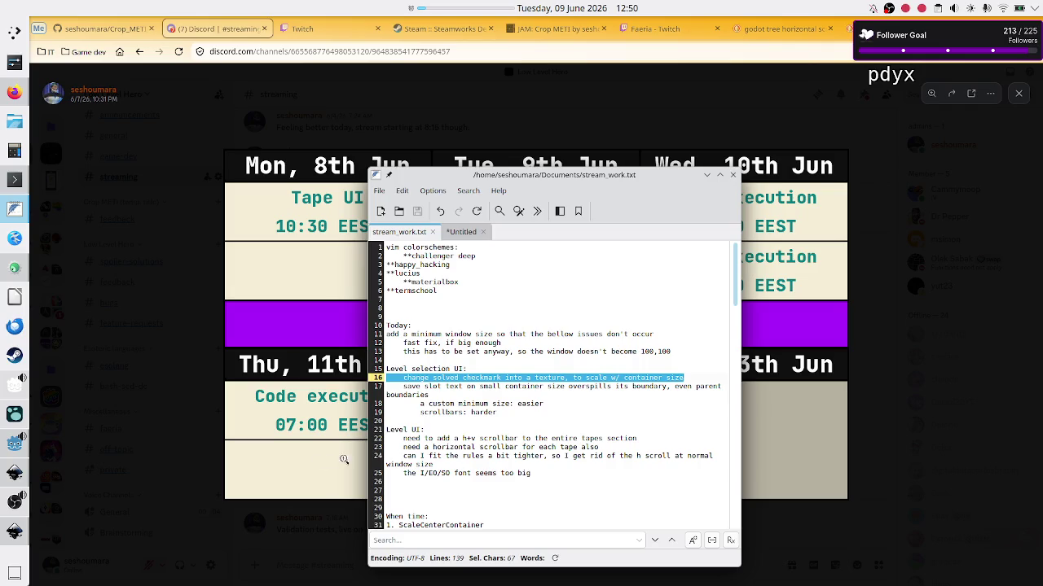
pyautogui.click(9, 448)
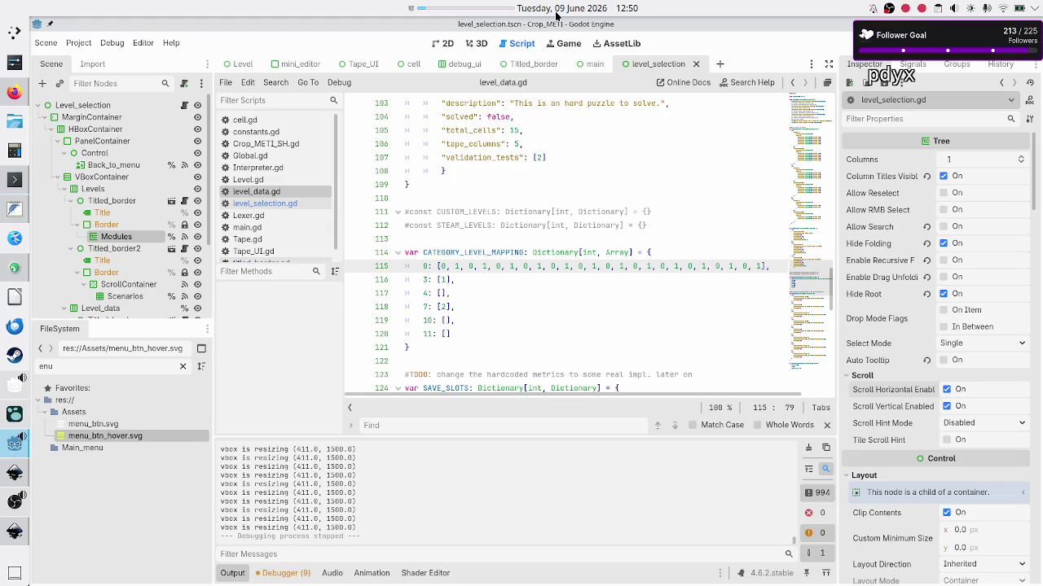
# Step: Run the level selection scene with F6, view Basic tape operations, then minimize the game
pyautogui.press('F6')
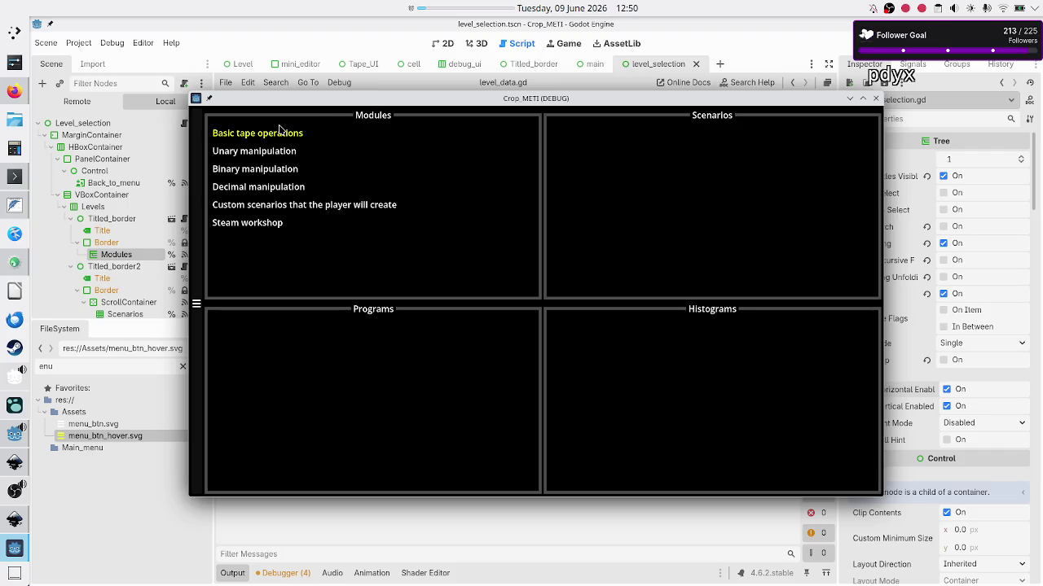
pyautogui.click(281, 130)
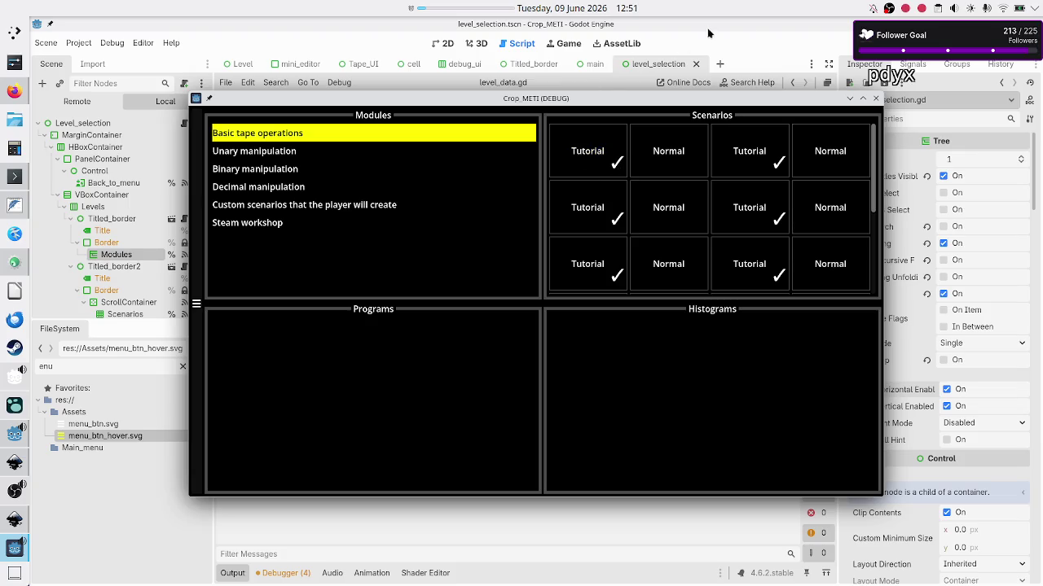
pyautogui.click(849, 97)
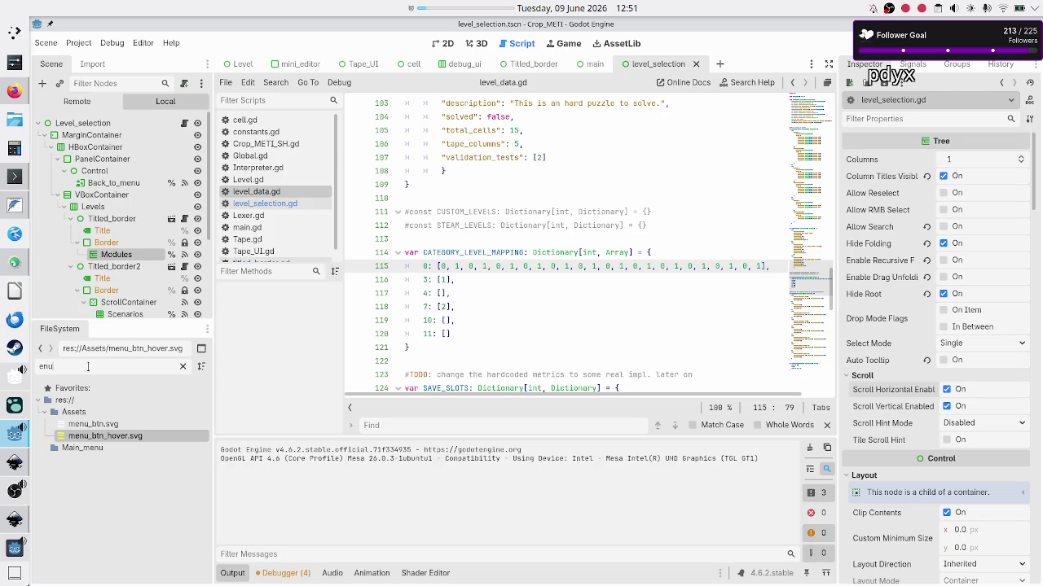
# Step: Filter the FileSystem by 'scenar' and open scenario.tscn
pyautogui.hotkey('ctrl', 'a')
pyautogui.press('BackSpace')
pyautogui.write('scenar')
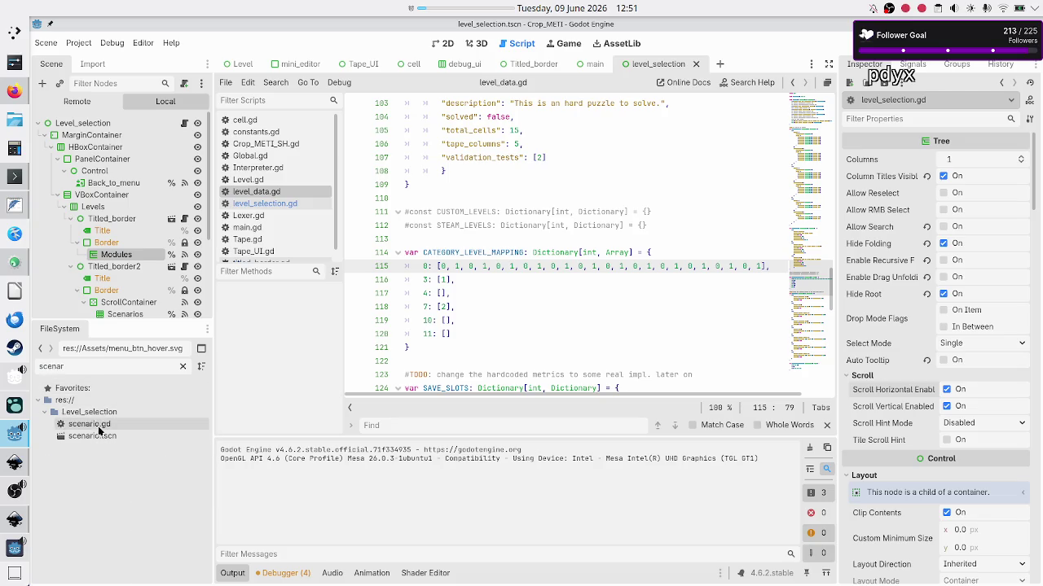
pyautogui.doubleClick(105, 437)
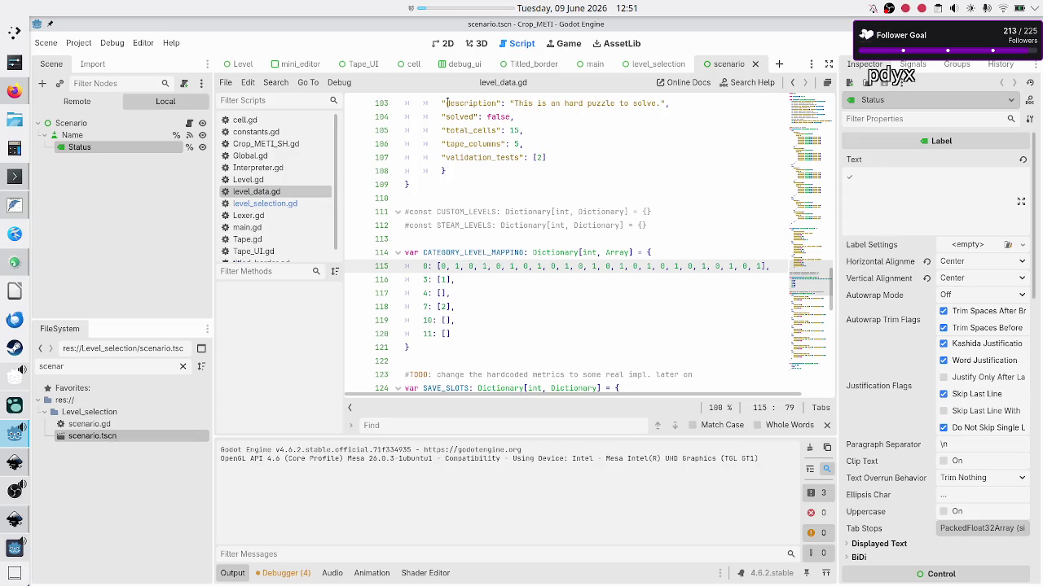
# Step: In the 2D view, select the Status label's ✓ text and scroll down to its Theme Overrides
pyautogui.click(443, 45)
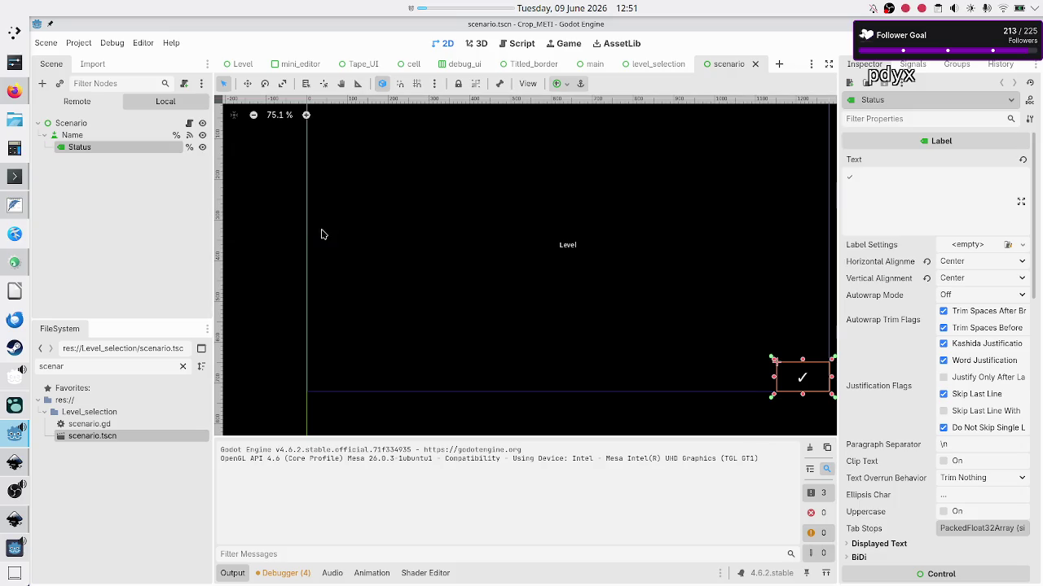
pyautogui.click(913, 210)
pyautogui.hotkey('ctrl', 'a')
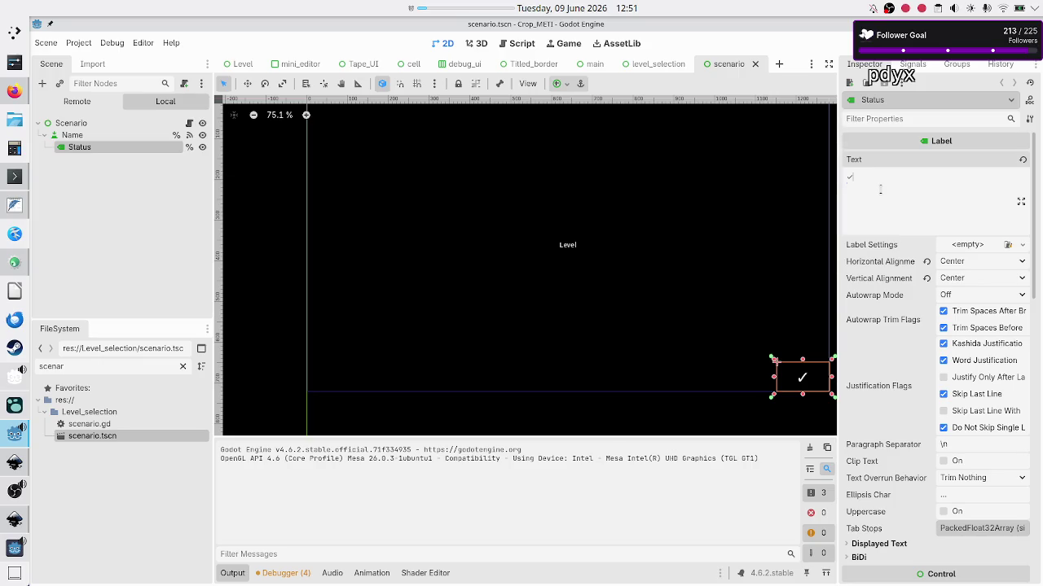
pyautogui.scroll(-10, 889, 363)
pyautogui.scroll(-5, 889, 362)
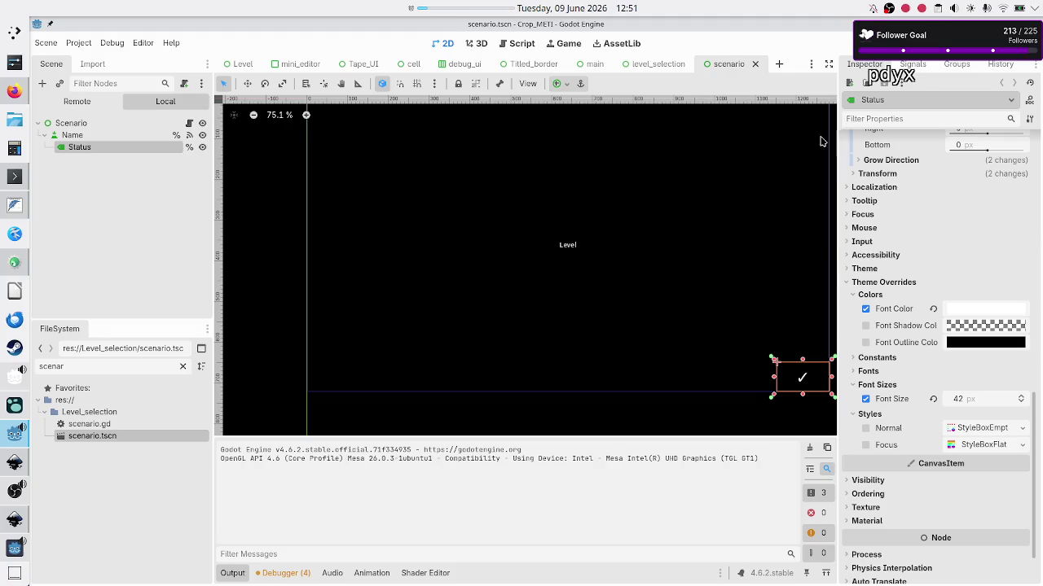
pyautogui.click(6, 545)
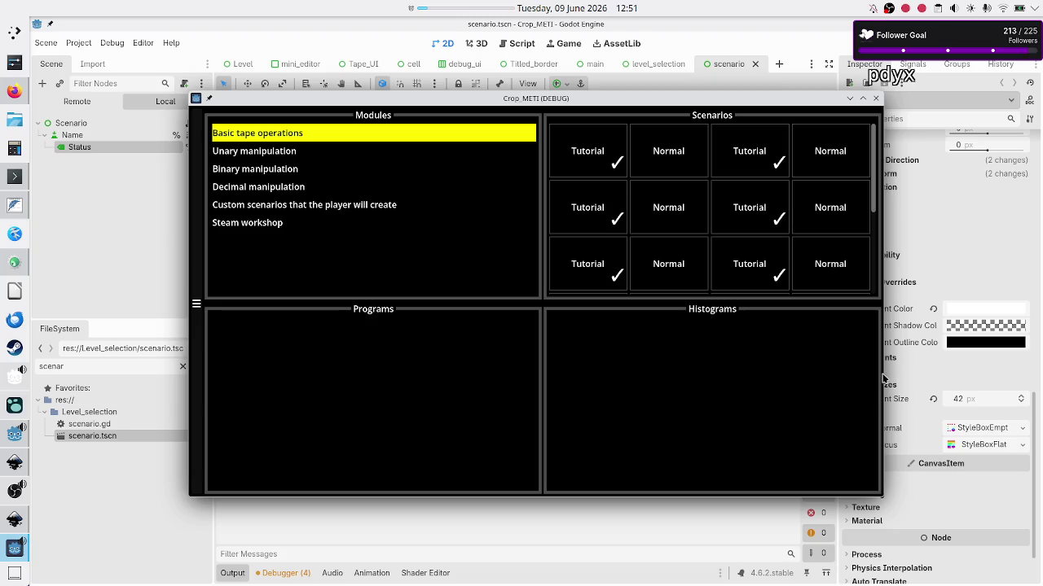
# Step: Narrow and widen the running game window to test the layout, then stop the game
pyautogui.moveTo(882, 377); pyautogui.dragTo(494, 395)
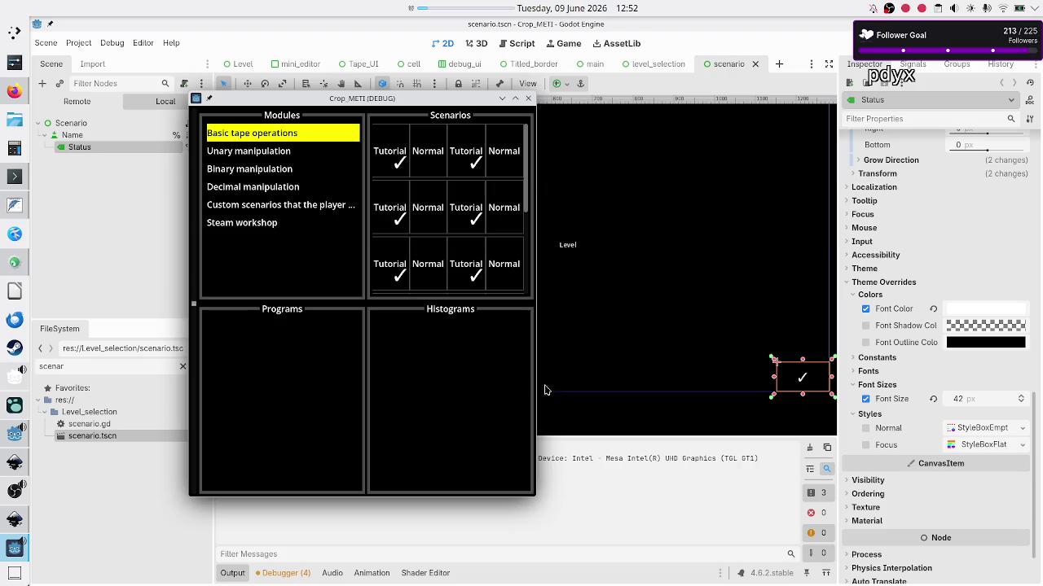
pyautogui.moveTo(537, 385)
pyautogui.mouseDown()
pyautogui.moveTo(902, 395)
pyautogui.moveTo(1038, 365)
pyautogui.moveTo(720, 368)
pyautogui.mouseUp()
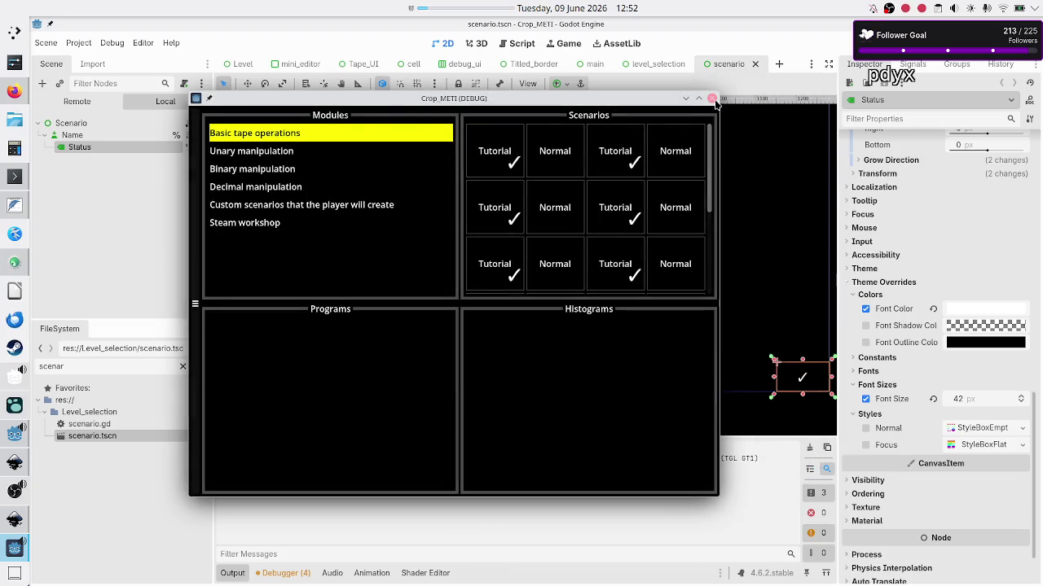
pyautogui.click(711, 98)
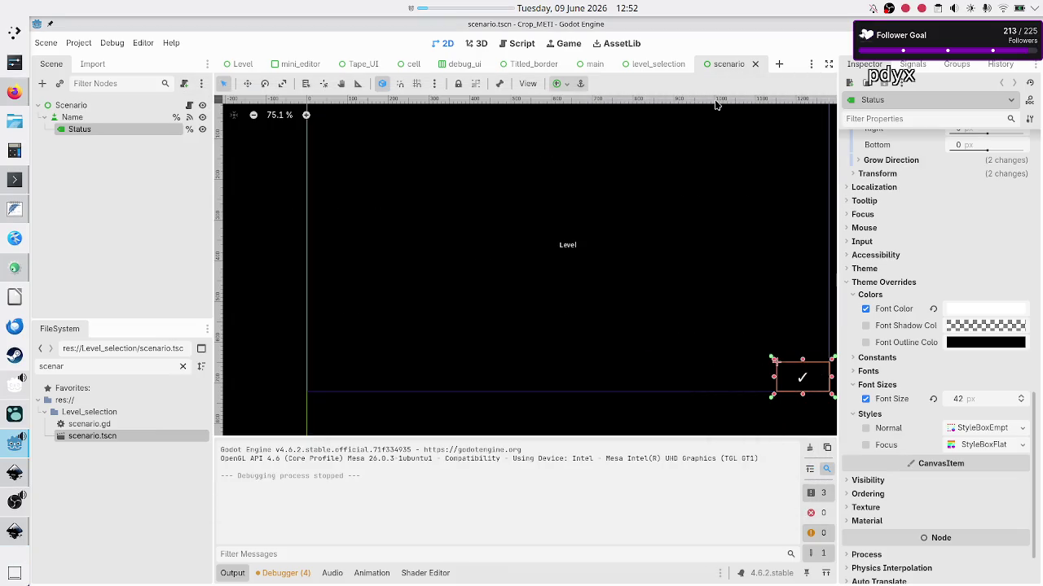
# Step: Confirm the Status label's font size stays at 42 px
pyautogui.click(981, 400)
pyautogui.press('Return')
pyautogui.moveTo(14, 473)
pyautogui.click(13, 210)
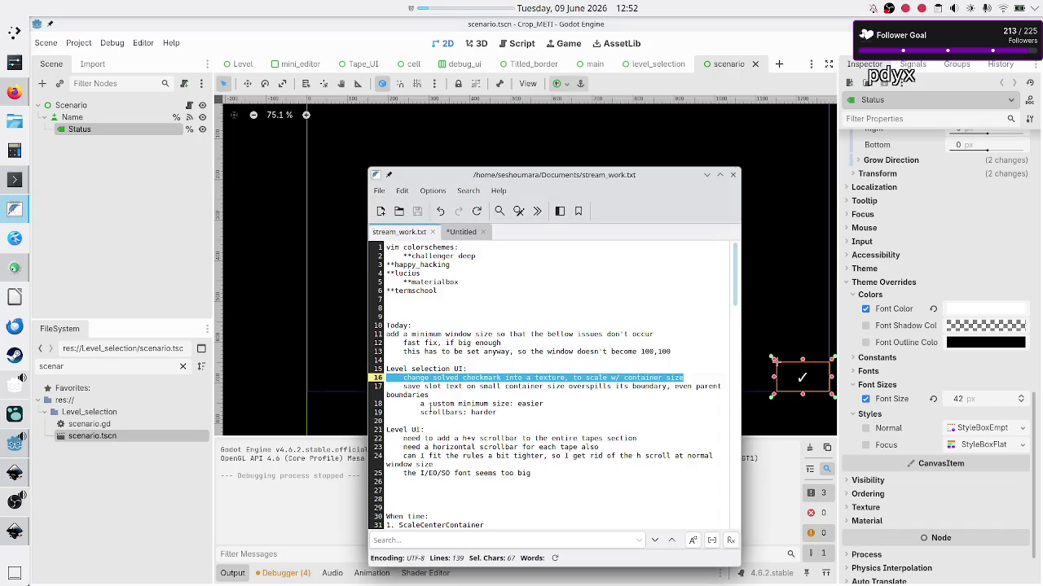
# Step: Highlight 'slot text' in the overflow note, then run the scenario scene on its own
pyautogui.moveTo(466, 386); pyautogui.dragTo(421, 386)
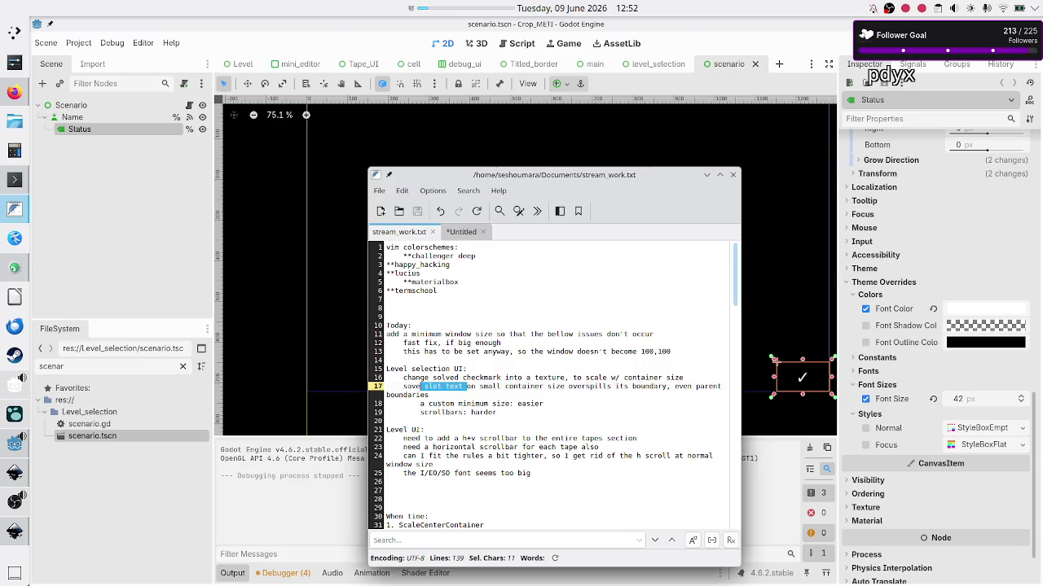
pyautogui.click(796, 45)
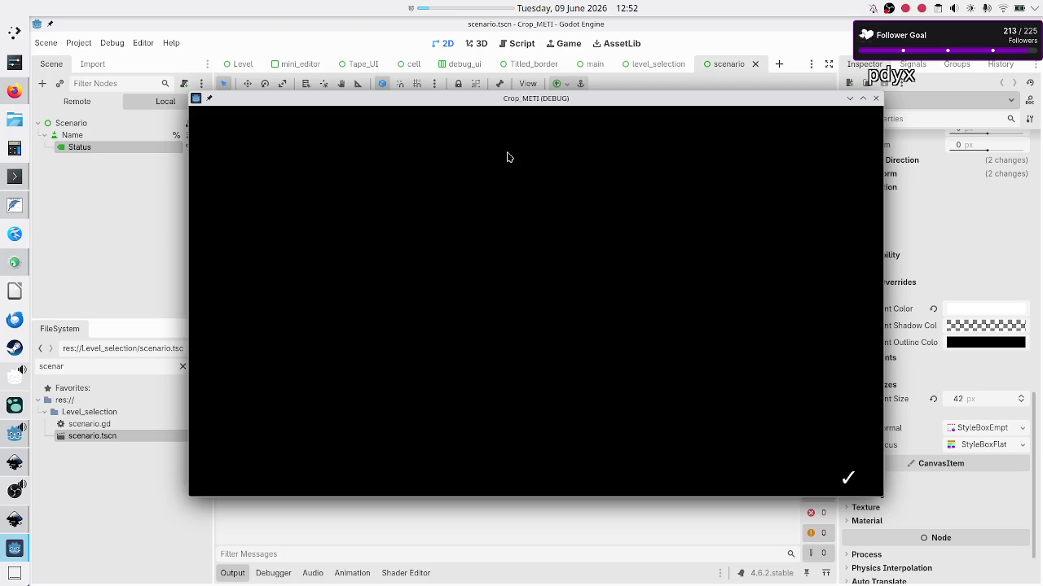
# Step: Run level_selection with Basic tape operations loaded and narrow the window until slot text overflows
pyautogui.click(876, 97)
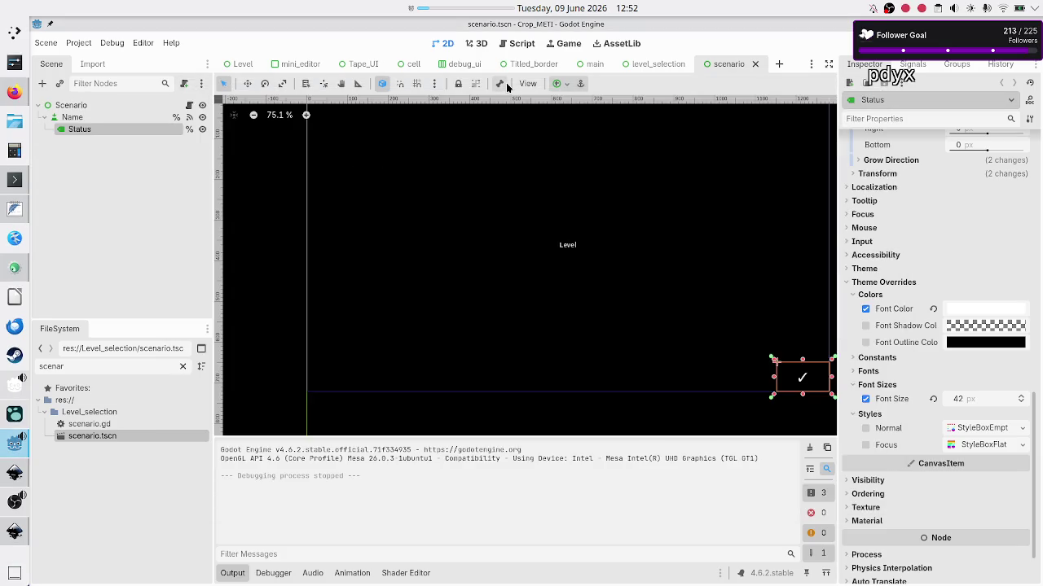
pyautogui.click(652, 64)
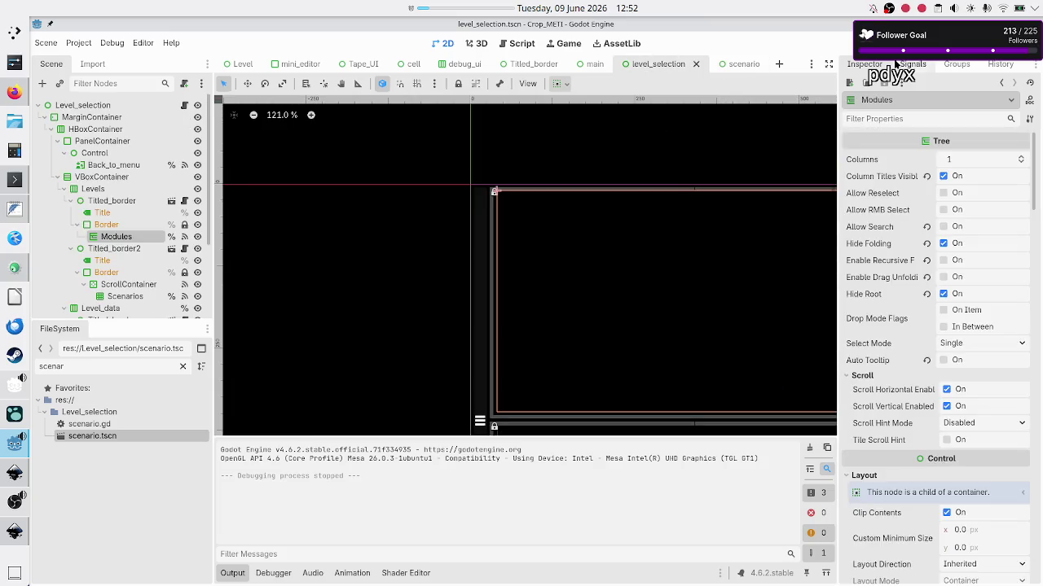
pyautogui.press('F6')
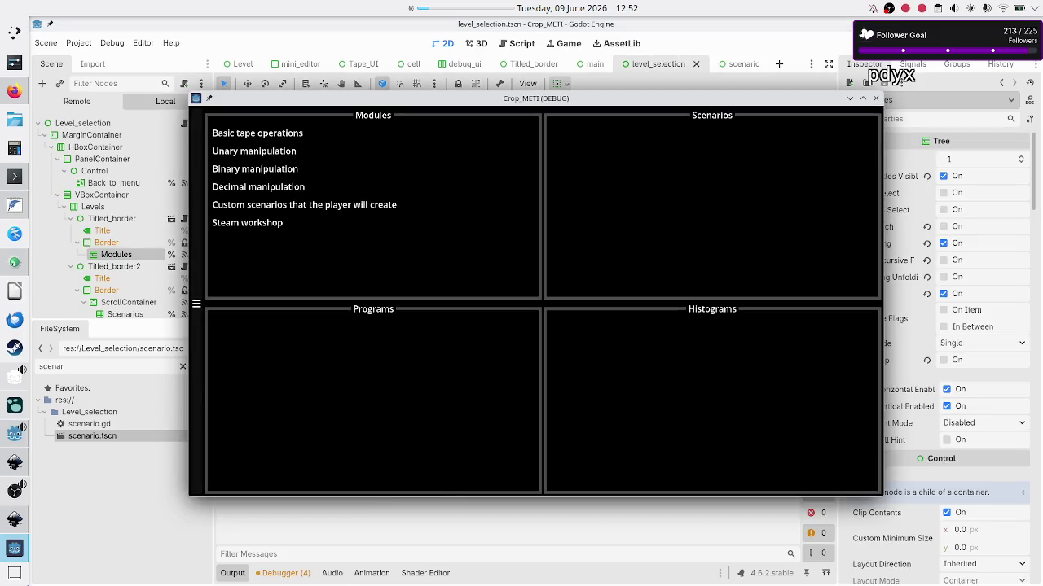
pyautogui.click(271, 136)
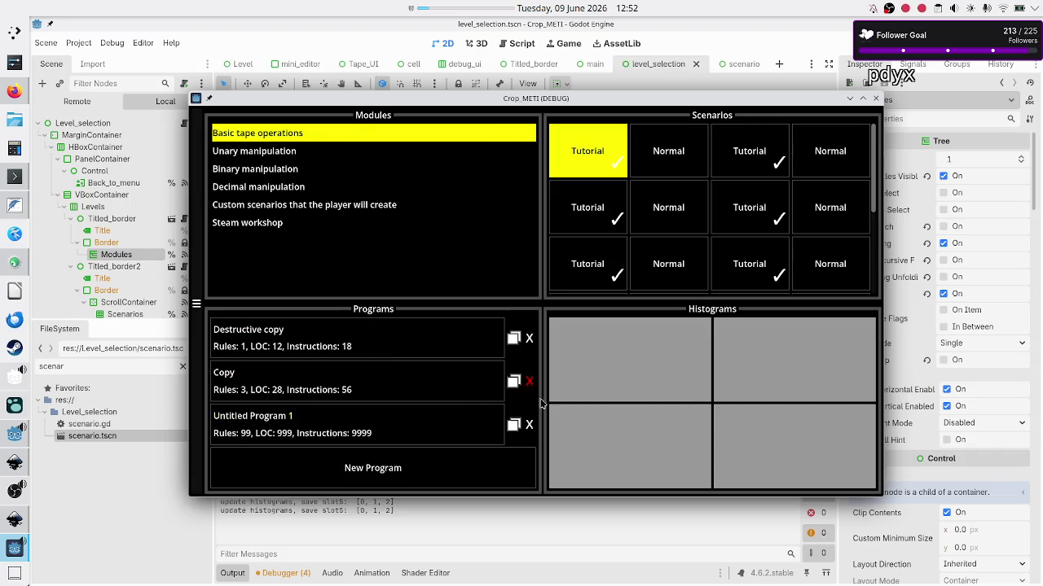
pyautogui.moveTo(883, 372); pyautogui.dragTo(534, 368)
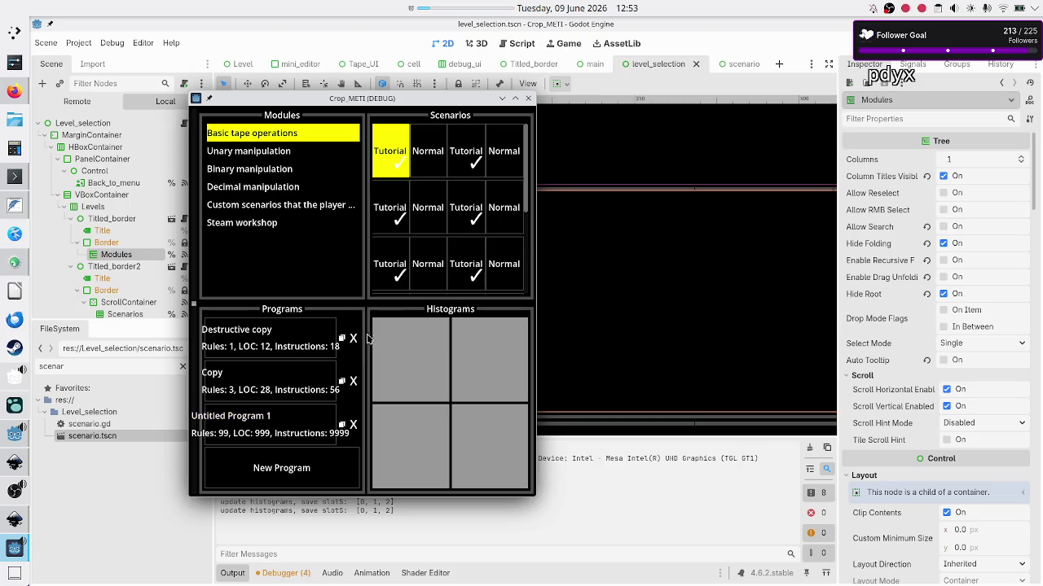
# Step: Stop the Crop_METI debug run and return to the level_selection editor
pyautogui.click(528, 98)
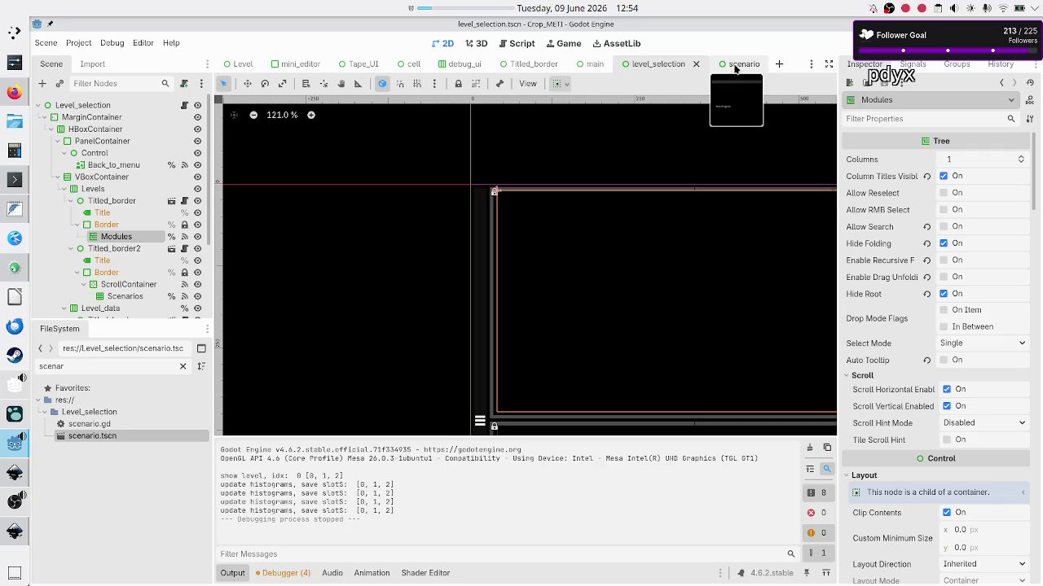
pyautogui.moveTo(453, 71)
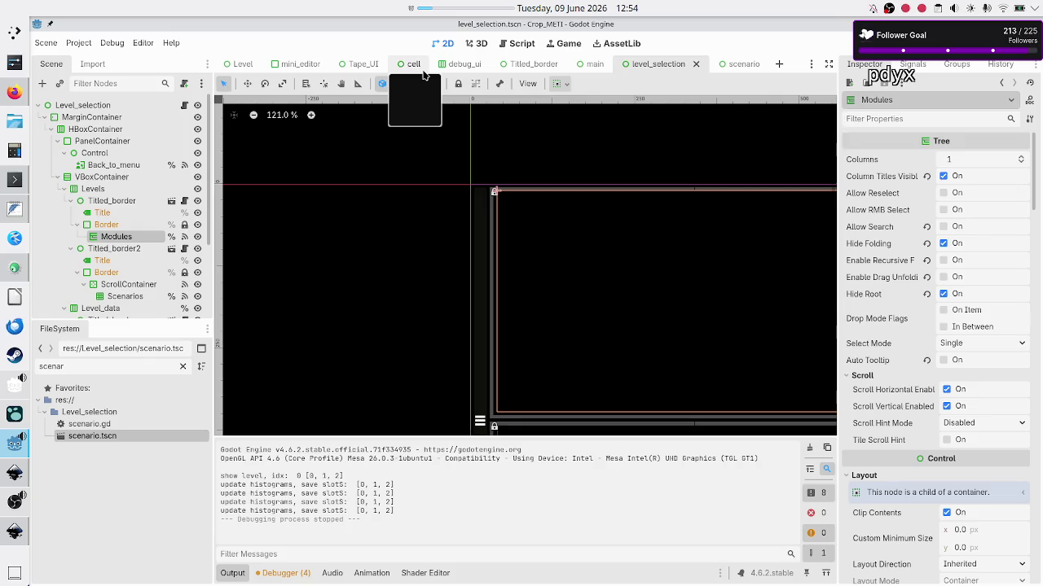
# Step: Filter the FileSystem for 'save' and open save_slot.tscn, selecting its Title label
pyautogui.doubleClick(108, 369)
pyautogui.write('save')
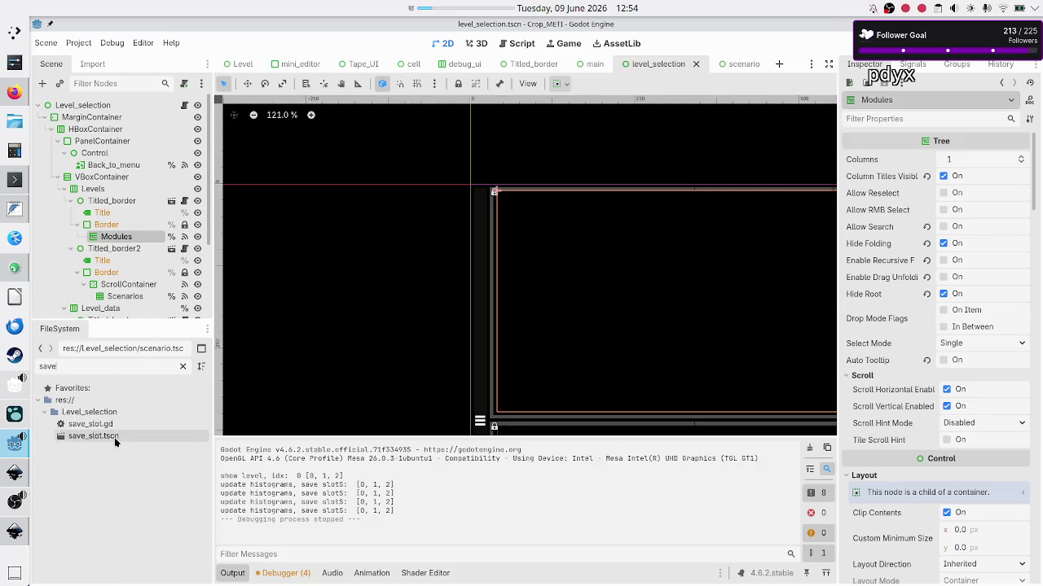
pyautogui.doubleClick(114, 437)
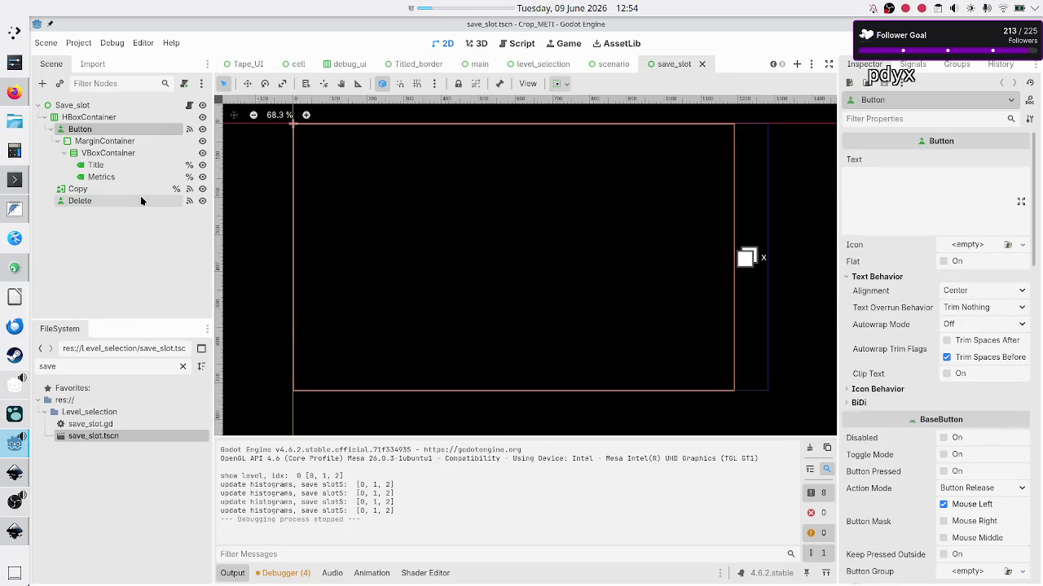
pyautogui.click(106, 166)
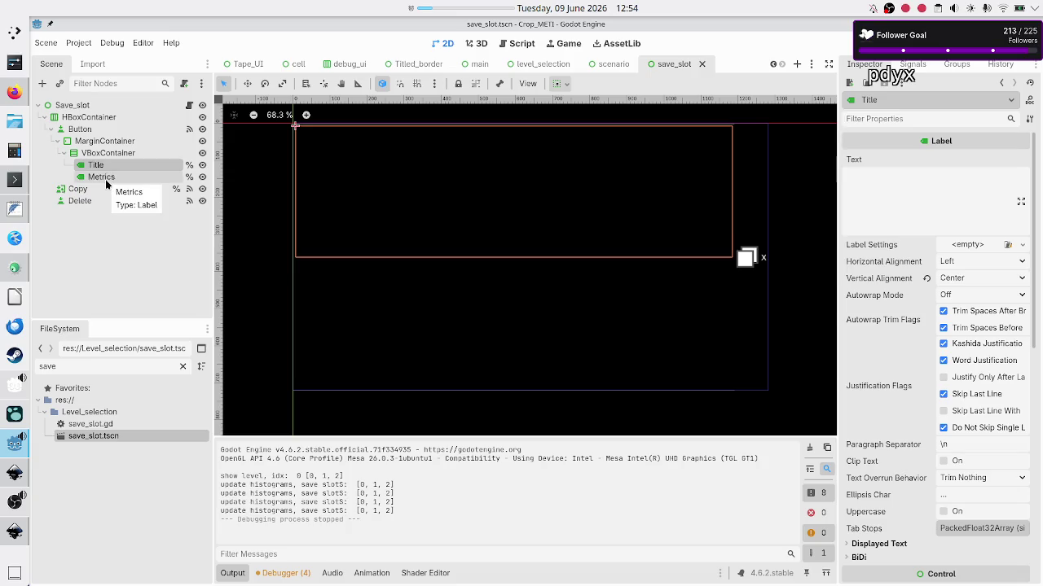
# Step: Set the Metrics label's Autowrap Mode to Word and save the save_slot scene
pyautogui.click(107, 178)
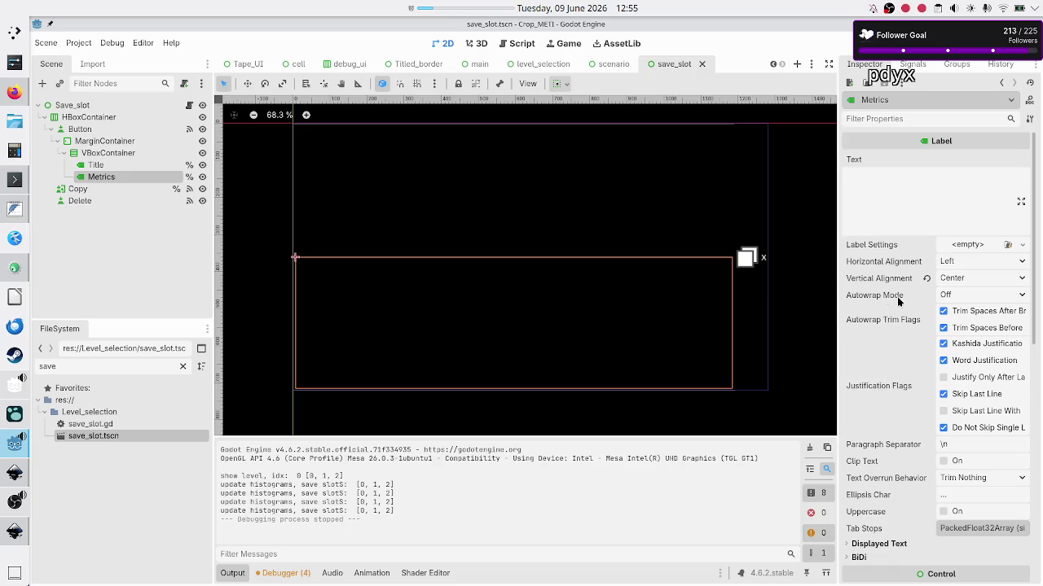
pyautogui.click(962, 294)
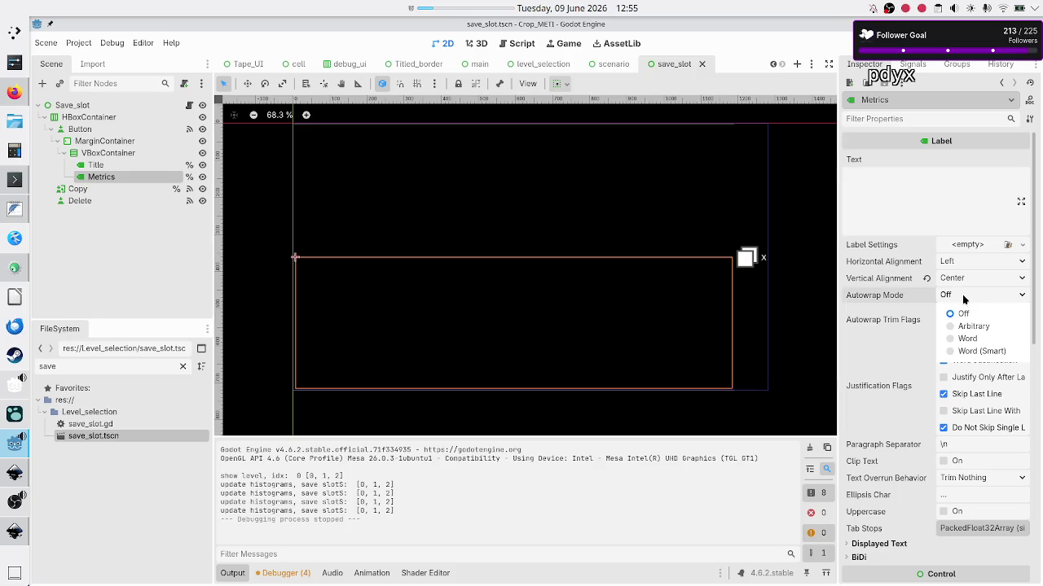
pyautogui.click(970, 339)
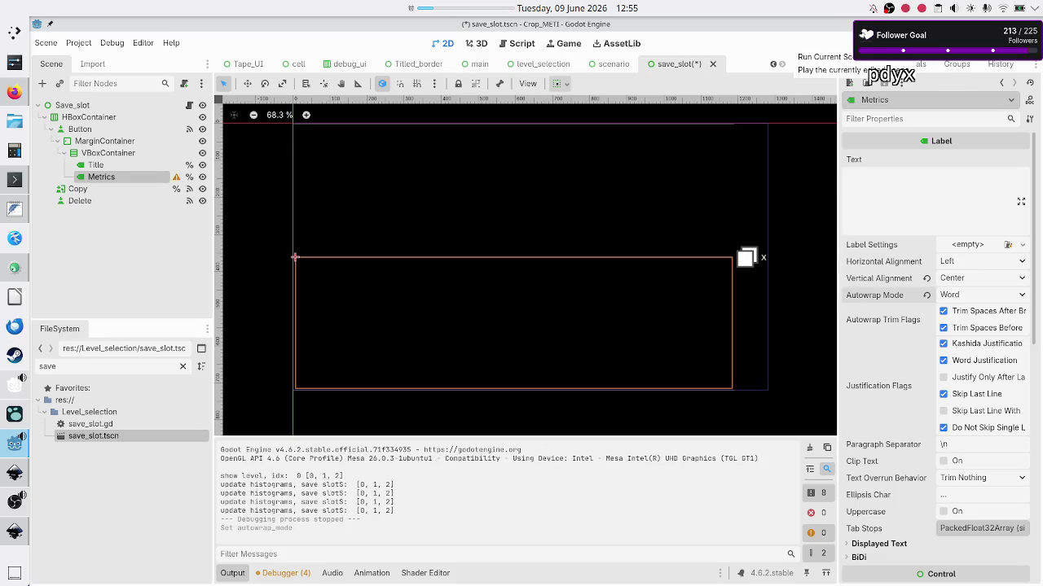
pyautogui.hotkey('ctrl', 's')
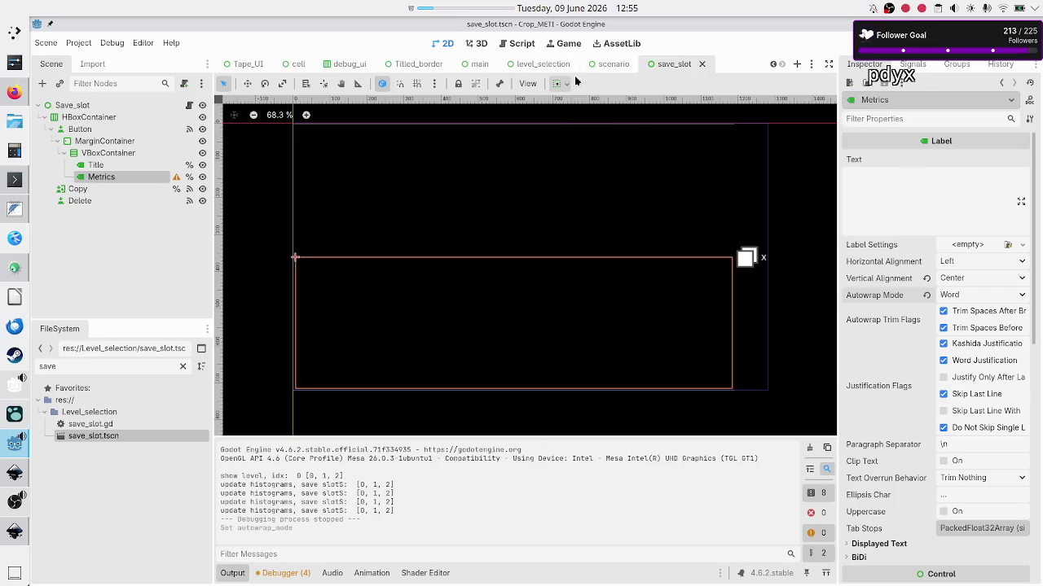
pyautogui.click(538, 63)
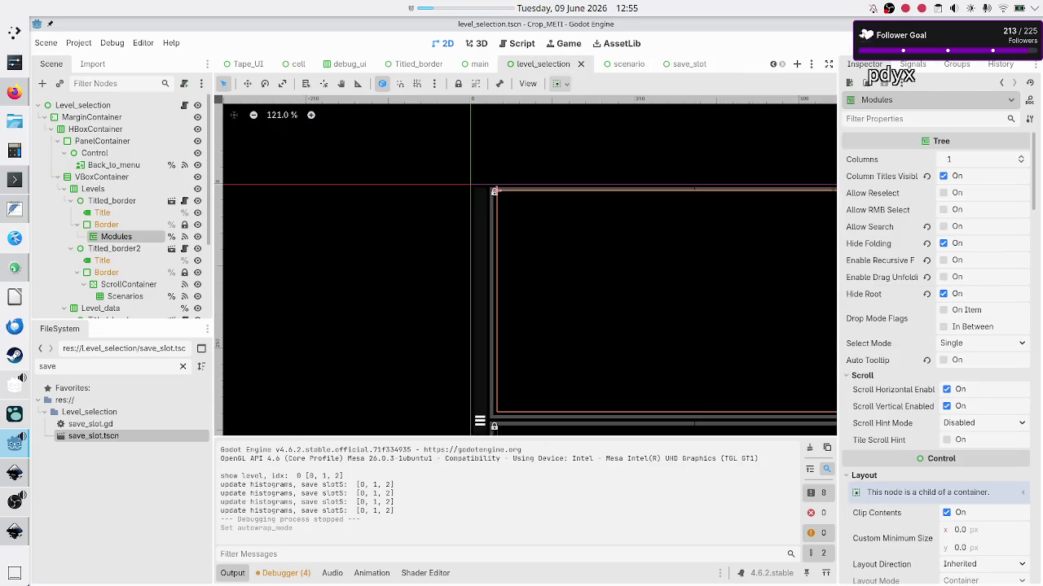
# Step: Run level_selection, open the first Basic tape operations Tutorial, and narrow the window to test wrapping
pyautogui.press('F6')
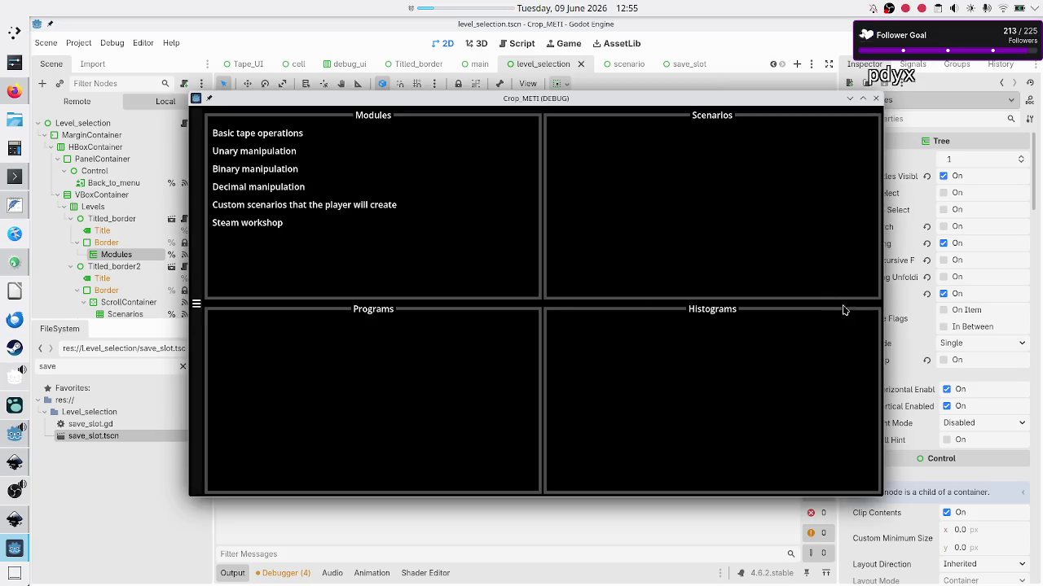
pyautogui.click(274, 133)
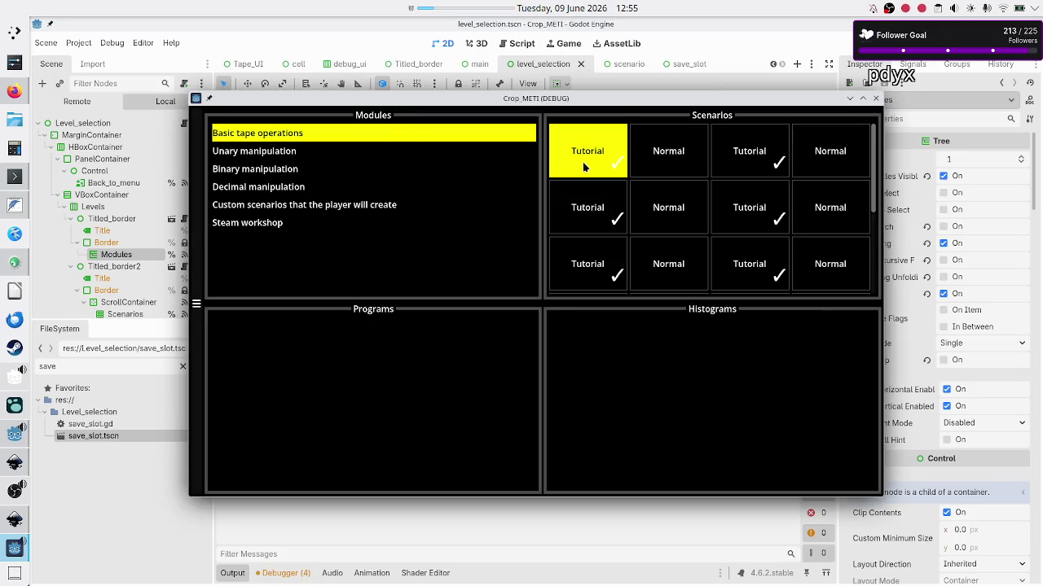
pyautogui.click(583, 166)
pyautogui.moveTo(886, 381); pyautogui.dragTo(595, 384)
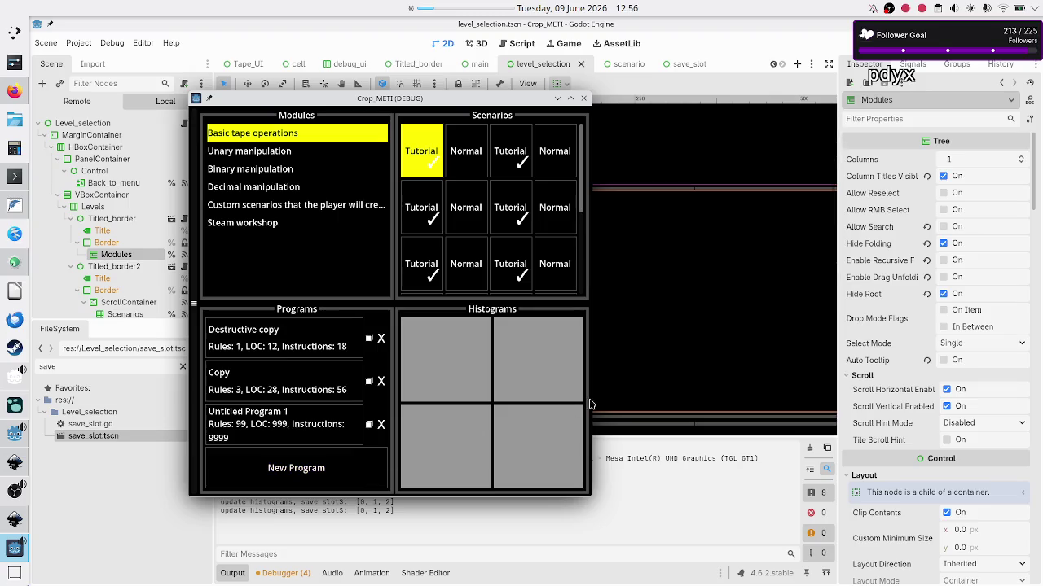
pyautogui.moveTo(593, 401)
pyautogui.mouseDown()
pyautogui.moveTo(478, 420)
pyautogui.moveTo(487, 416)
pyautogui.mouseUp()
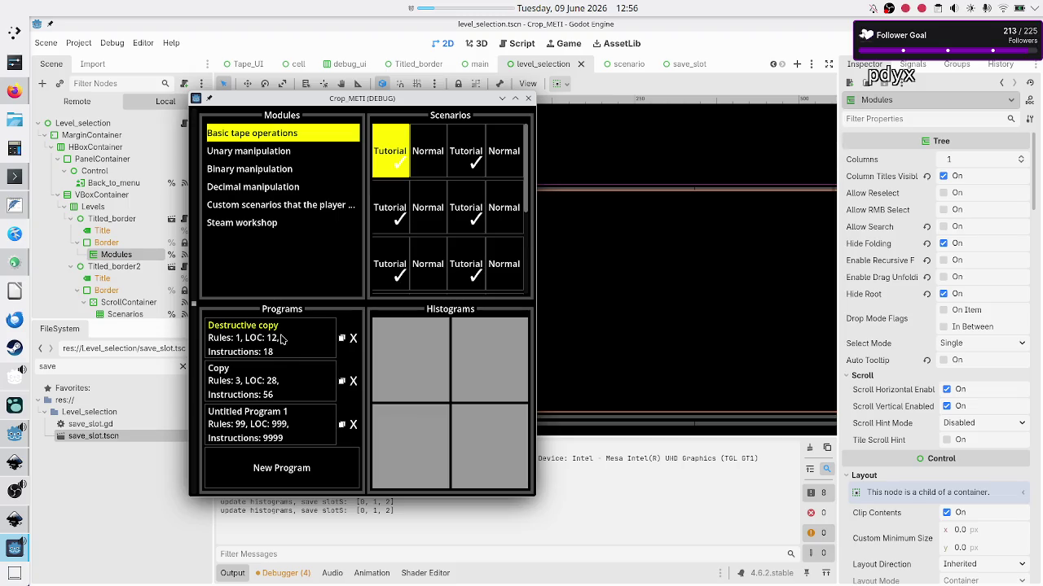
# Step: Add Untitled Program 5 and 6, then shrink and restore the game window's height
pyautogui.click(276, 466)
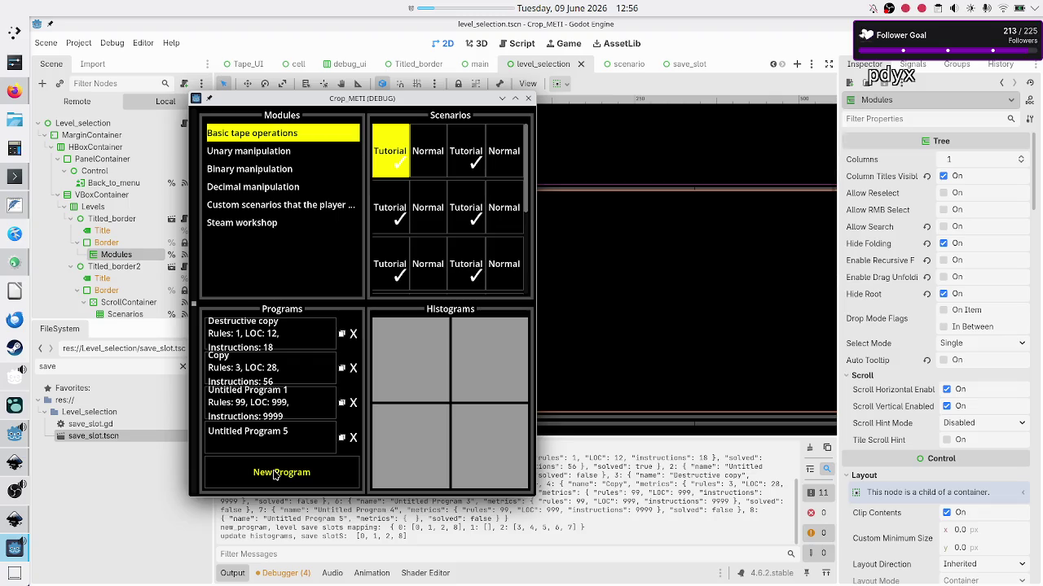
pyautogui.click(275, 472)
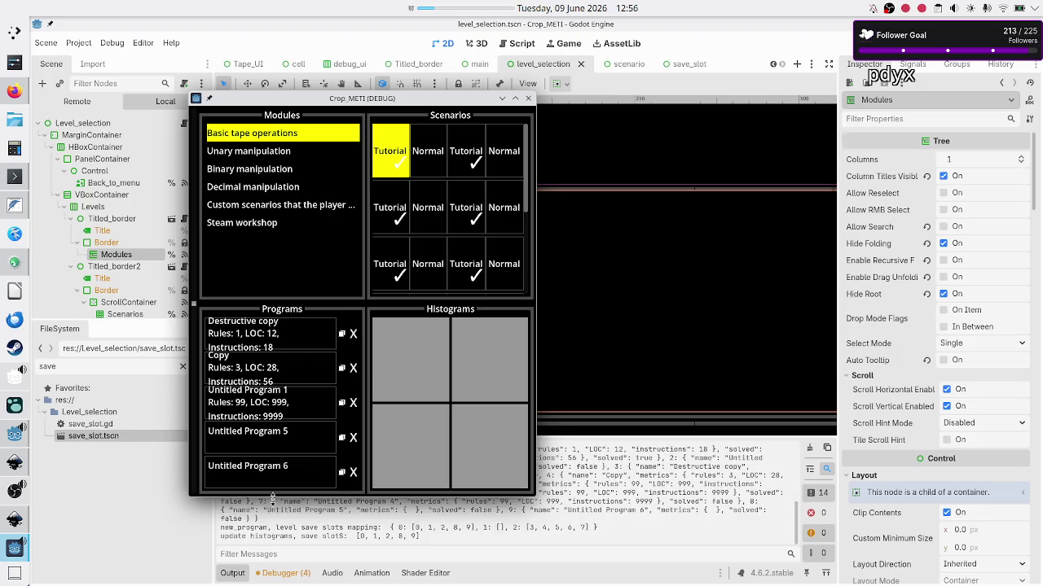
pyautogui.moveTo(285, 494); pyautogui.dragTo(289, 421)
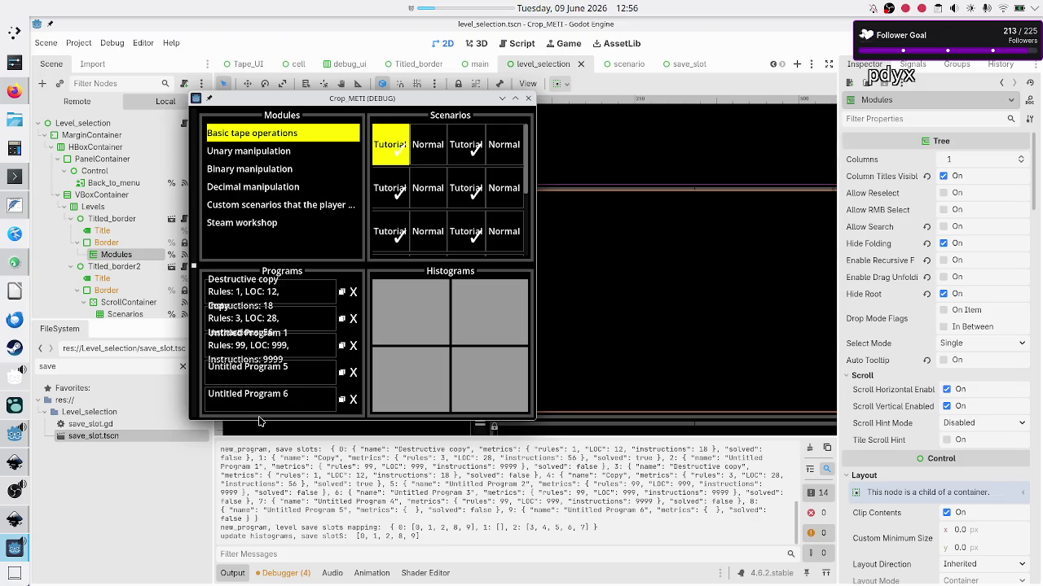
pyautogui.moveTo(258, 421)
pyautogui.mouseDown()
pyautogui.moveTo(242, 522)
pyautogui.moveTo(259, 401)
pyautogui.moveTo(241, 492)
pyautogui.moveTo(238, 483)
pyautogui.mouseUp()
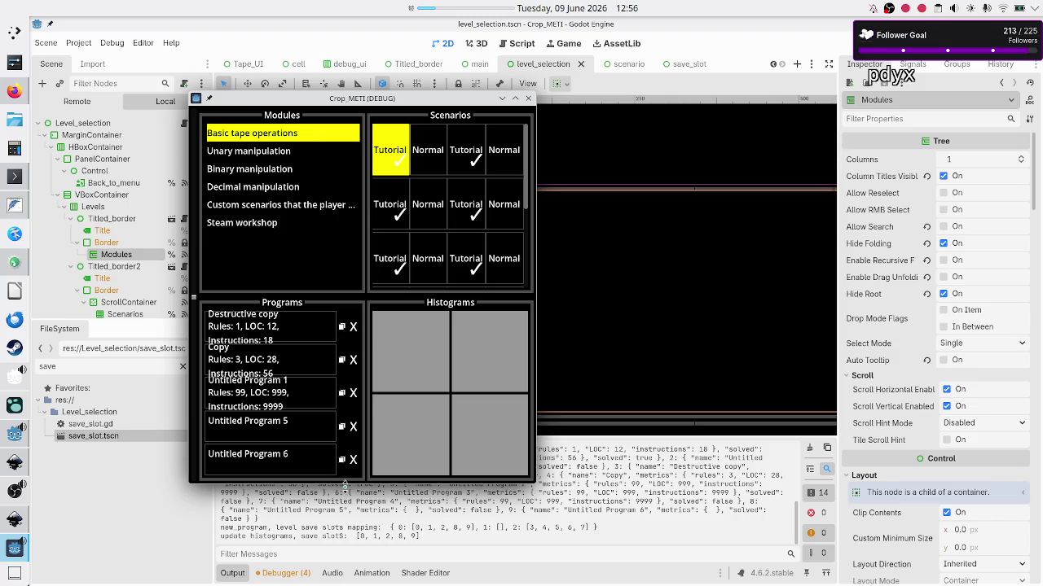
# Step: Resize the window height a few more times, then stop the game and return to save_slot
pyautogui.moveTo(346, 486); pyautogui.dragTo(353, 440)
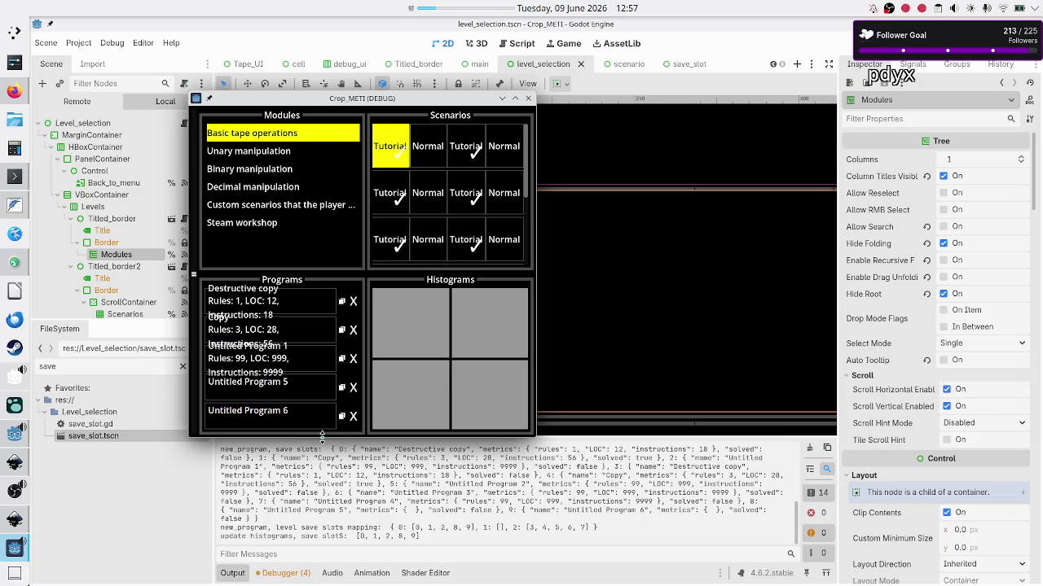
pyautogui.moveTo(321, 437)
pyautogui.mouseDown()
pyautogui.moveTo(324, 548)
pyautogui.moveTo(324, 350)
pyautogui.moveTo(314, 544)
pyautogui.moveTo(299, 456)
pyautogui.moveTo(297, 525)
pyautogui.moveTo(295, 499)
pyautogui.moveTo(298, 525)
pyautogui.moveTo(309, 440)
pyautogui.moveTo(278, 448)
pyautogui.moveTo(275, 465)
pyautogui.mouseUp()
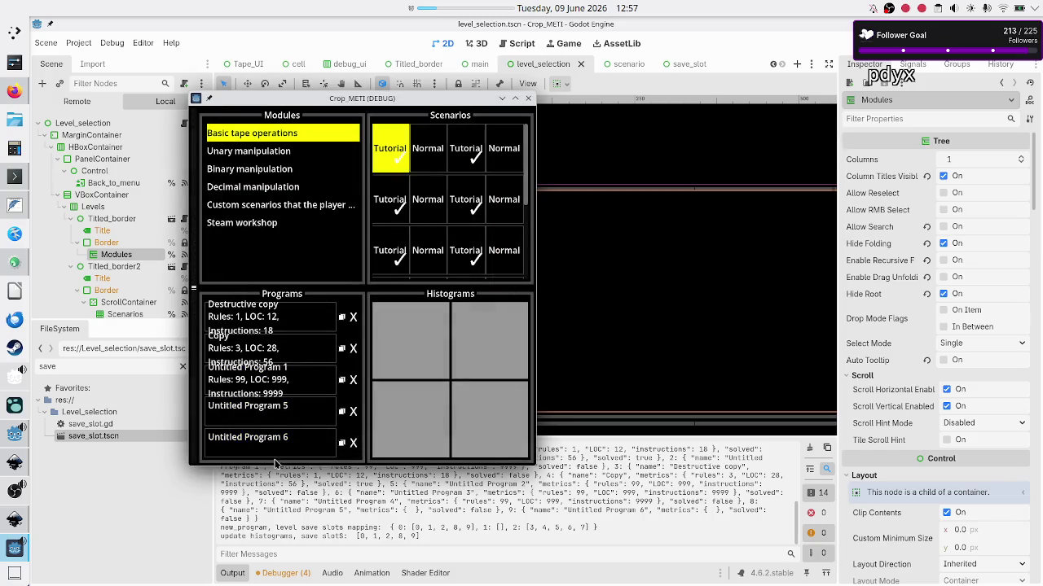
pyautogui.moveTo(272, 464); pyautogui.dragTo(268, 482)
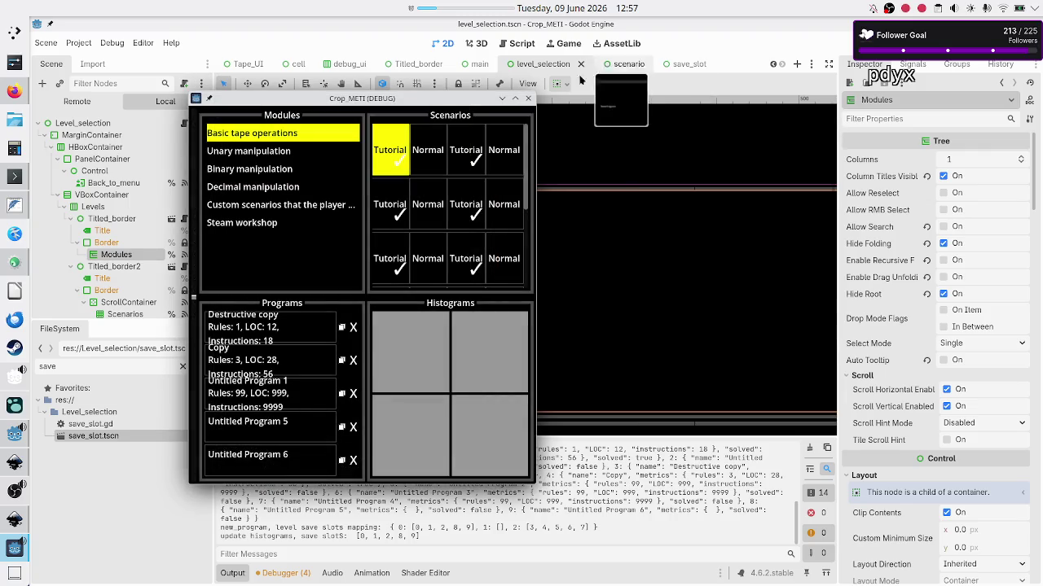
pyautogui.click(528, 97)
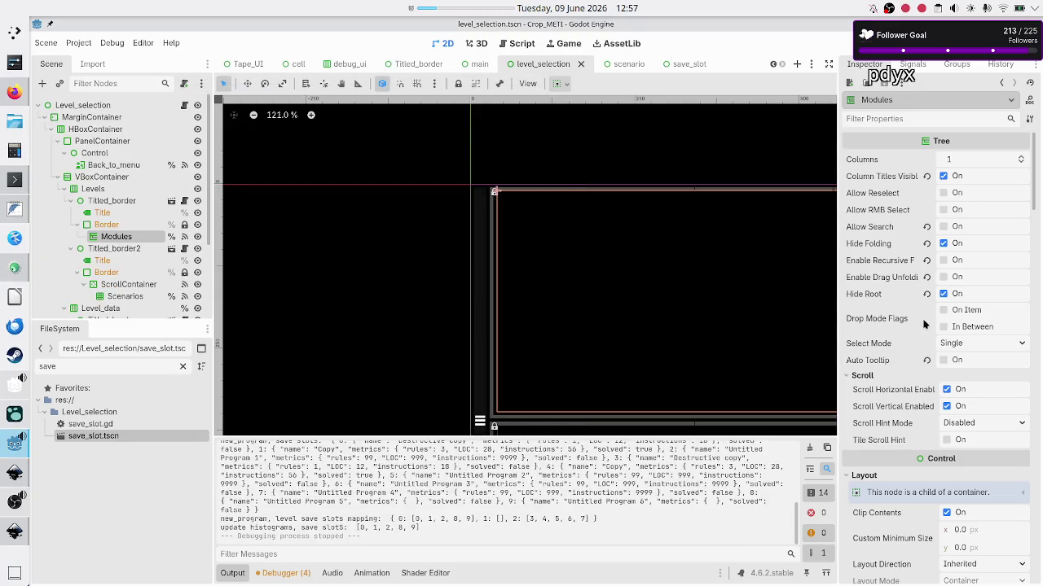
pyautogui.click(684, 63)
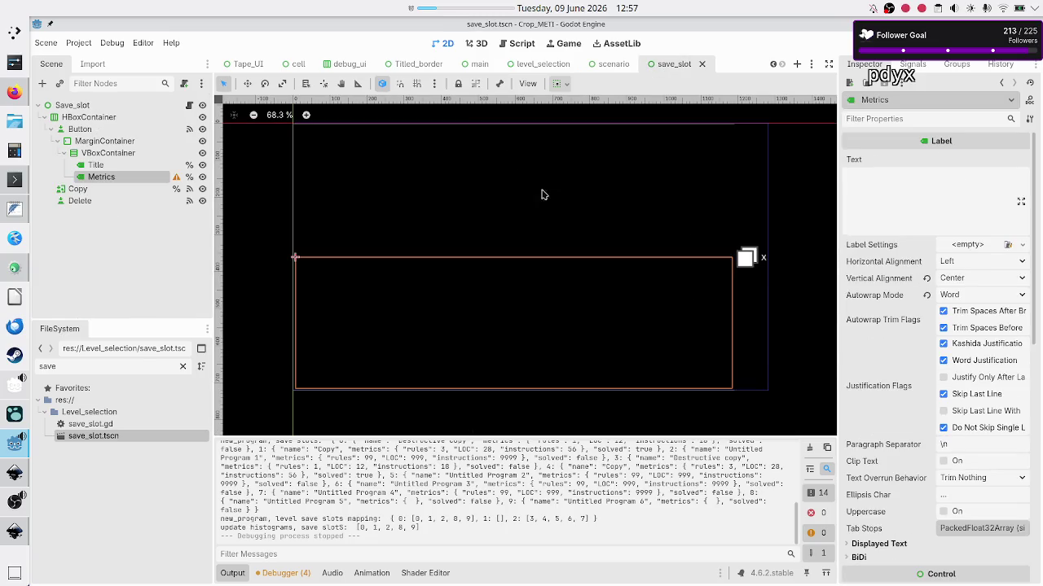
# Step: Revert the Metrics label's Autowrap Mode to Off
pyautogui.click(926, 295)
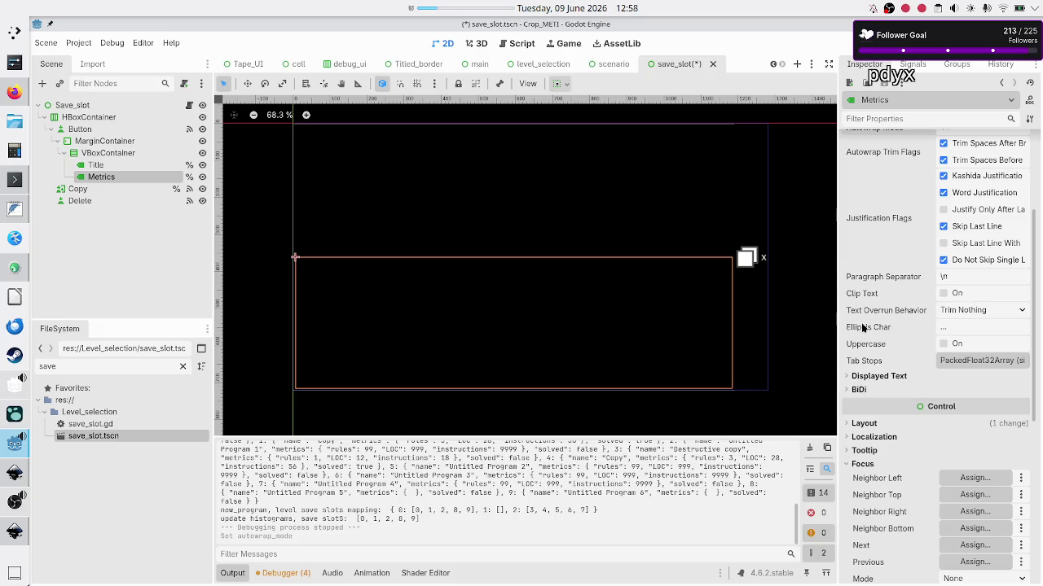
# Step: Keep the Metrics label's Text Overrun Behavior at Trim Nothing and glance at Displayed Text
pyautogui.click(1005, 311)
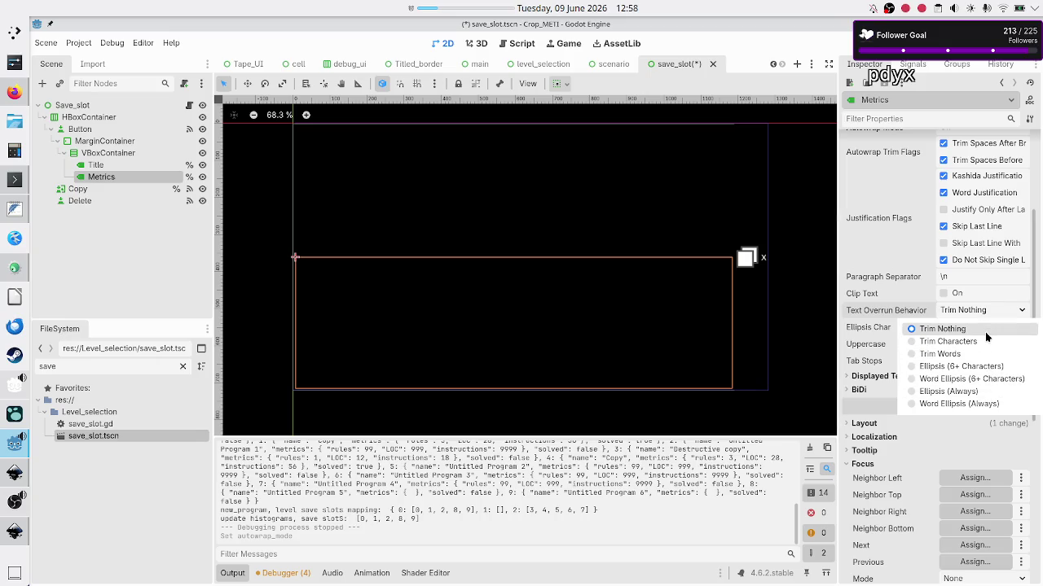
pyautogui.click(986, 332)
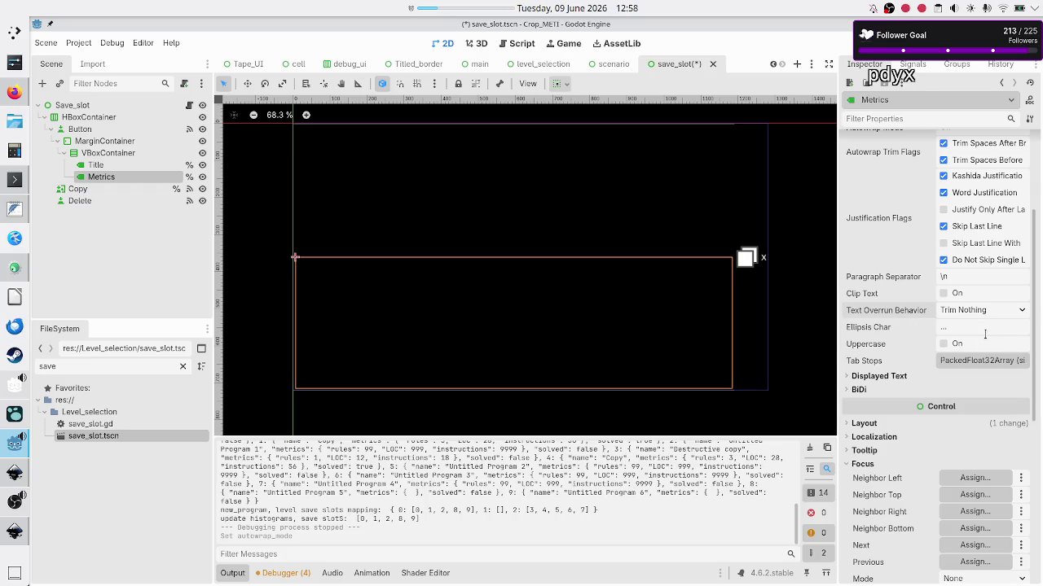
pyautogui.click(880, 375)
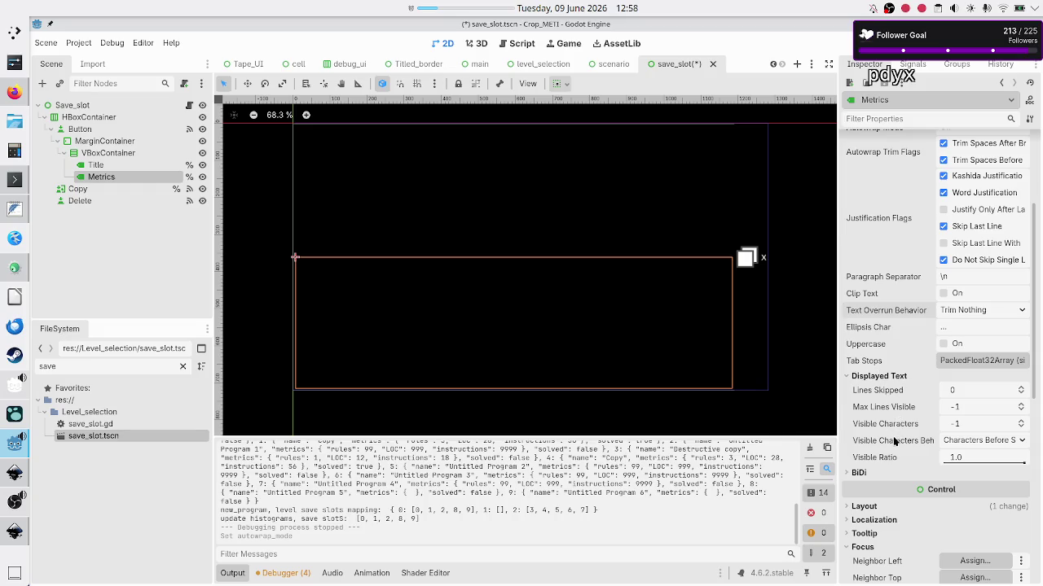
pyautogui.click(880, 377)
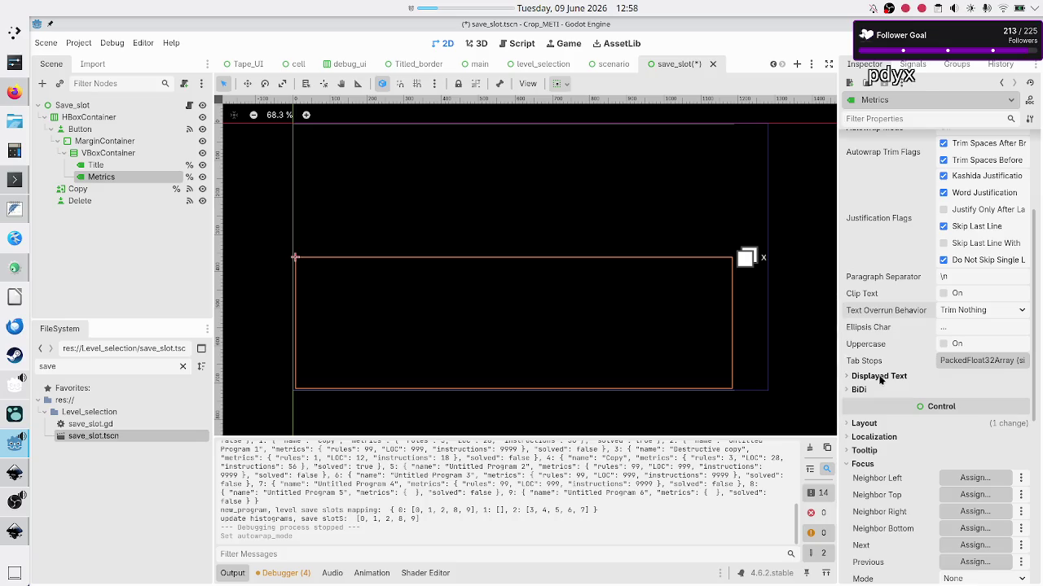
# Step: Expand the Metrics label's Theme Overrides to show its font size override
pyautogui.scroll(-5, 890, 437)
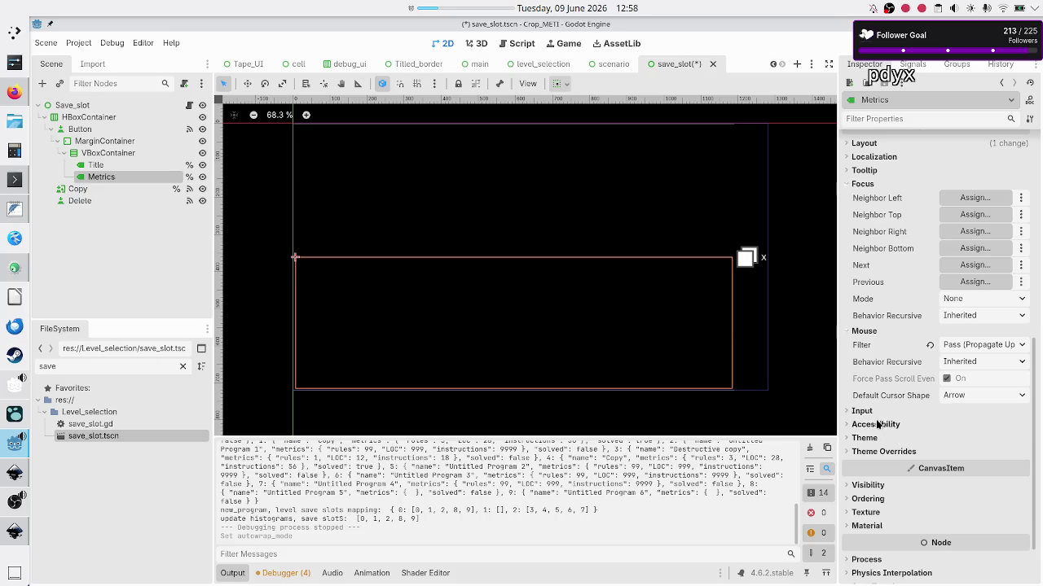
pyautogui.scroll(4, 891, 417)
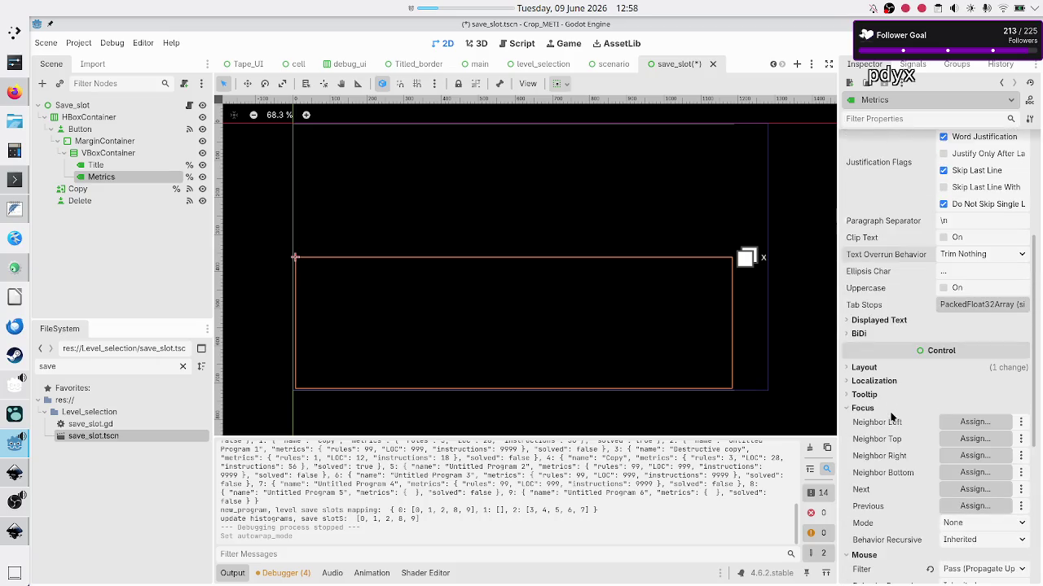
pyautogui.scroll(-5, 892, 417)
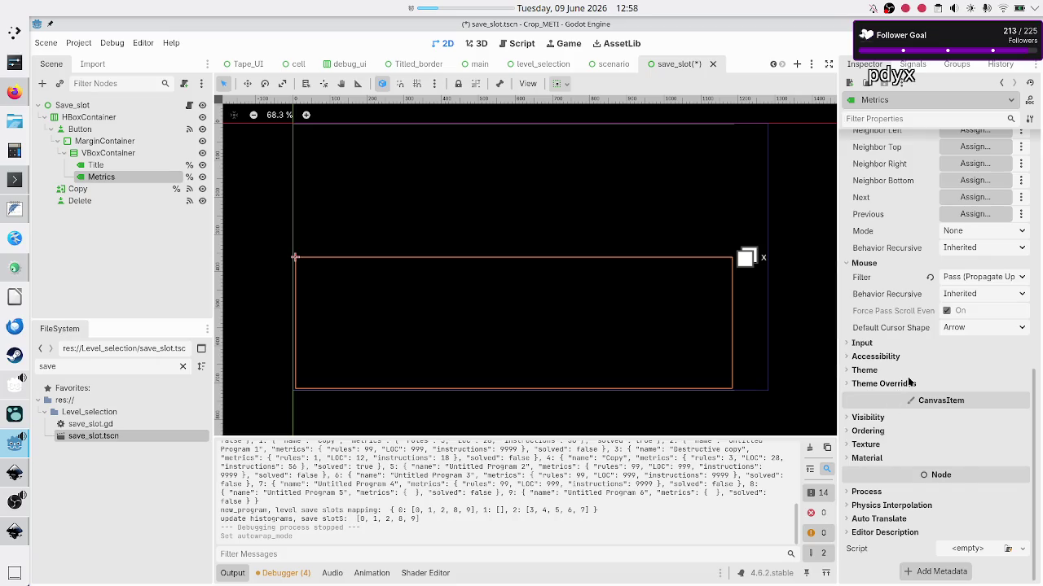
pyautogui.click(909, 383)
pyautogui.click(884, 437)
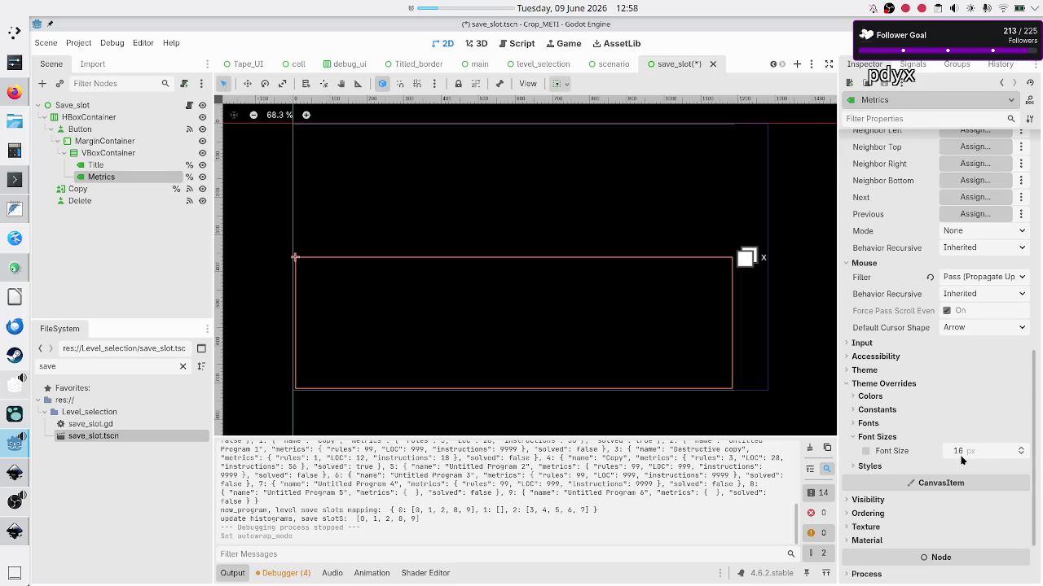
pyautogui.scroll(5, 907, 392)
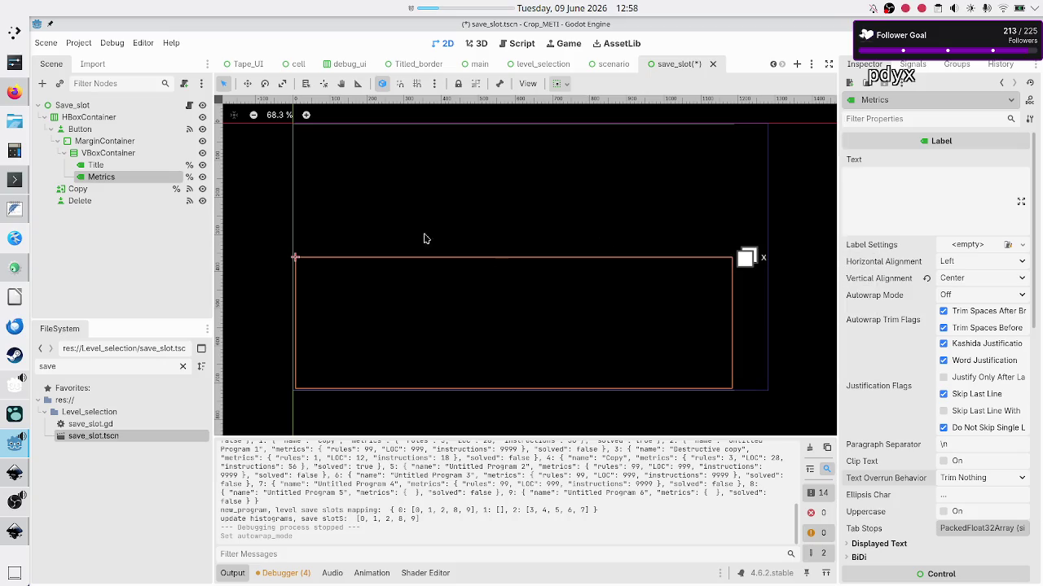
# Step: Go to Firefox's DuckDuckGo tab and select the old release-date query
pyautogui.click(14, 92)
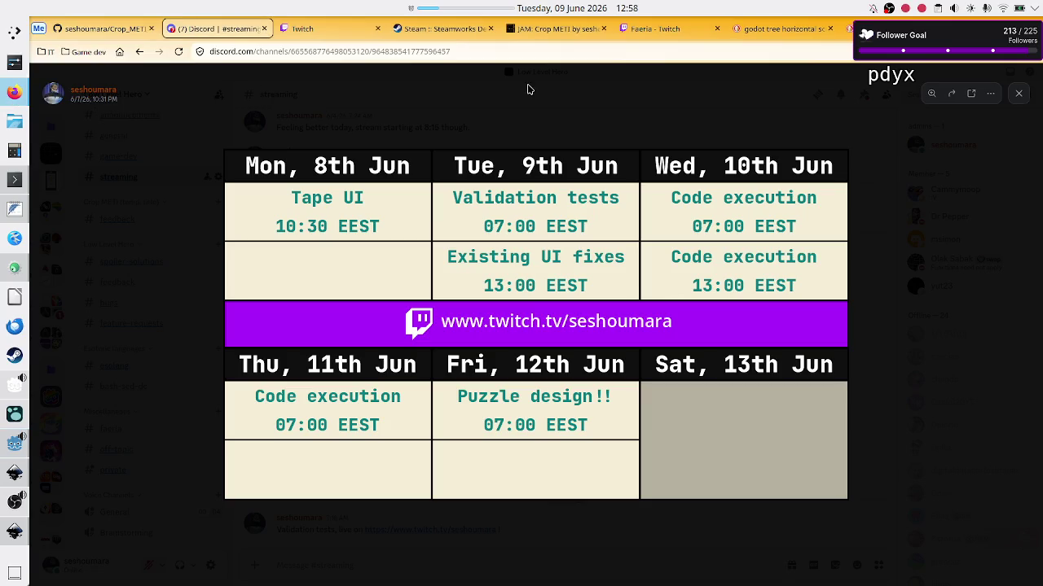
pyautogui.click(847, 28)
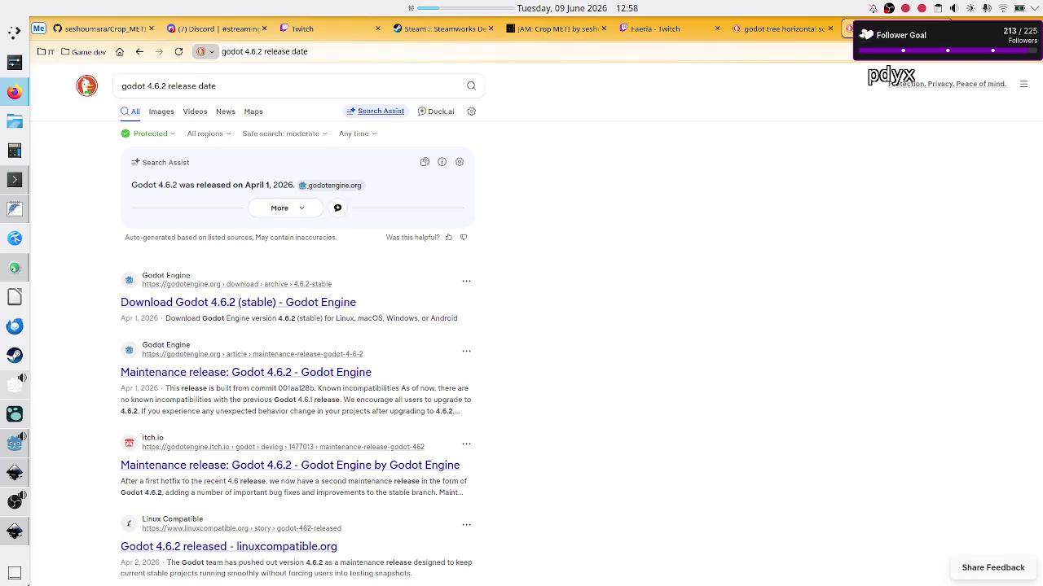
pyautogui.click(263, 92)
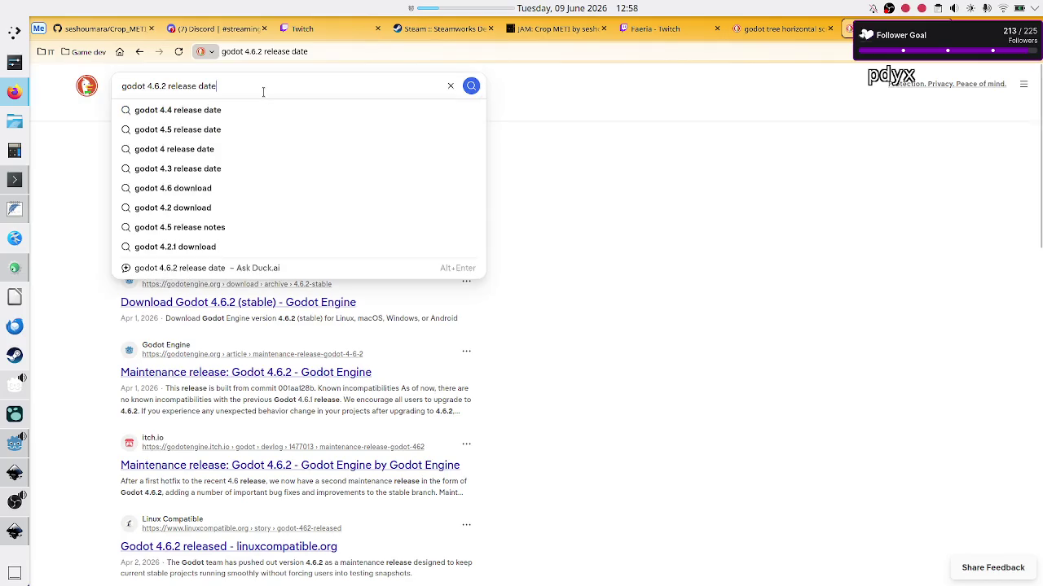
pyautogui.hotkey('ctrl', 'a')
# Step: Begin the query 'godot have font size adjusted so text always fits the label'
pyautogui.write('godot')
pyautogui.write(' have text f')
pyautogui.write('ont siz')
pyautogui.write('e')
pyautogui.hotkey('ctrl', 'Left')
pyautogui.hotkey('ctrl', 'Left')
pyautogui.hotkey('ctrl', 'BackSpace')
pyautogui.press('End')
pyautogui.write('adjuste')
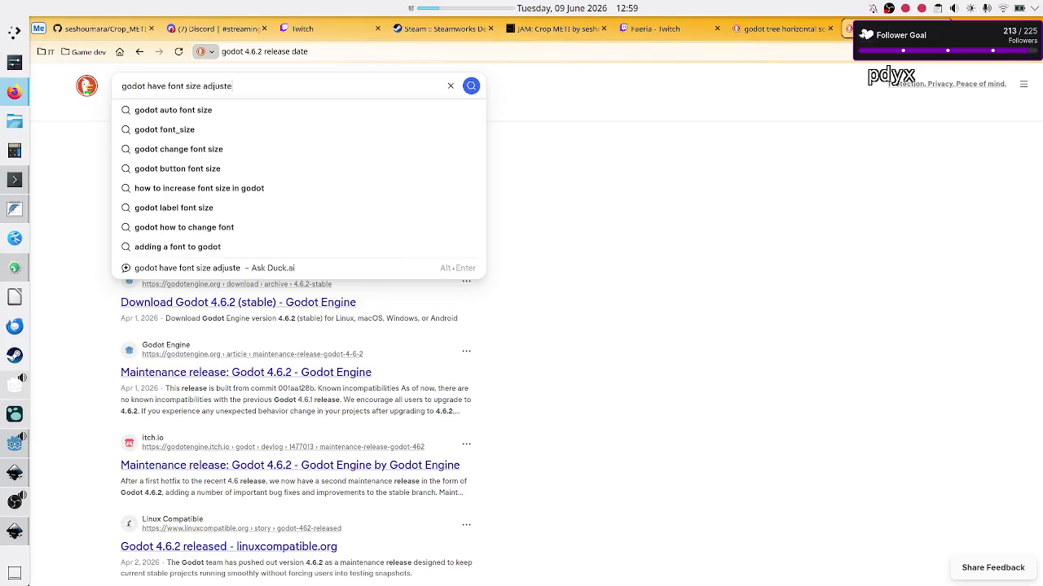
pyautogui.write('d so ')
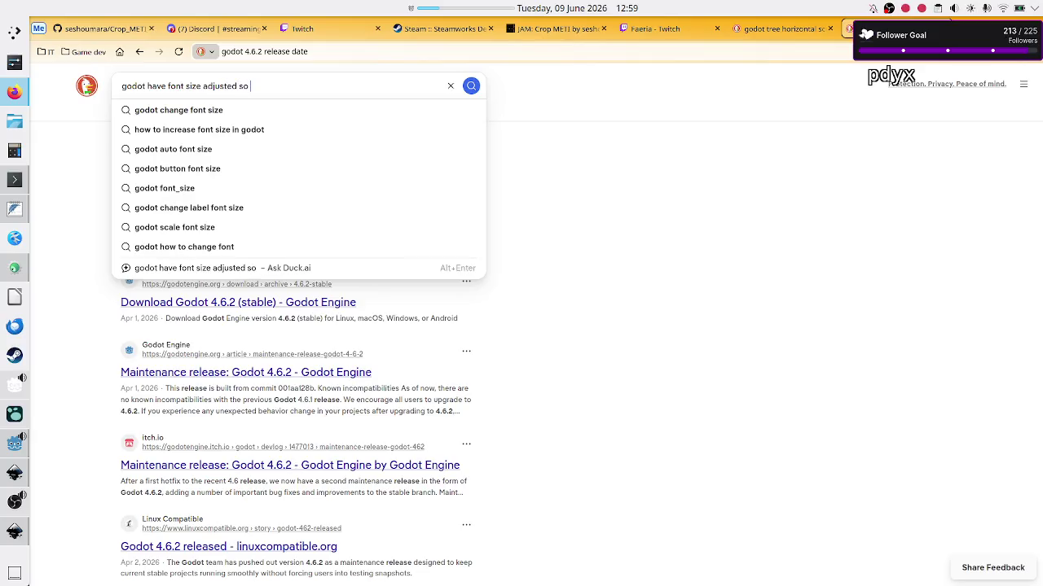
pyautogui.write('text always fits ')
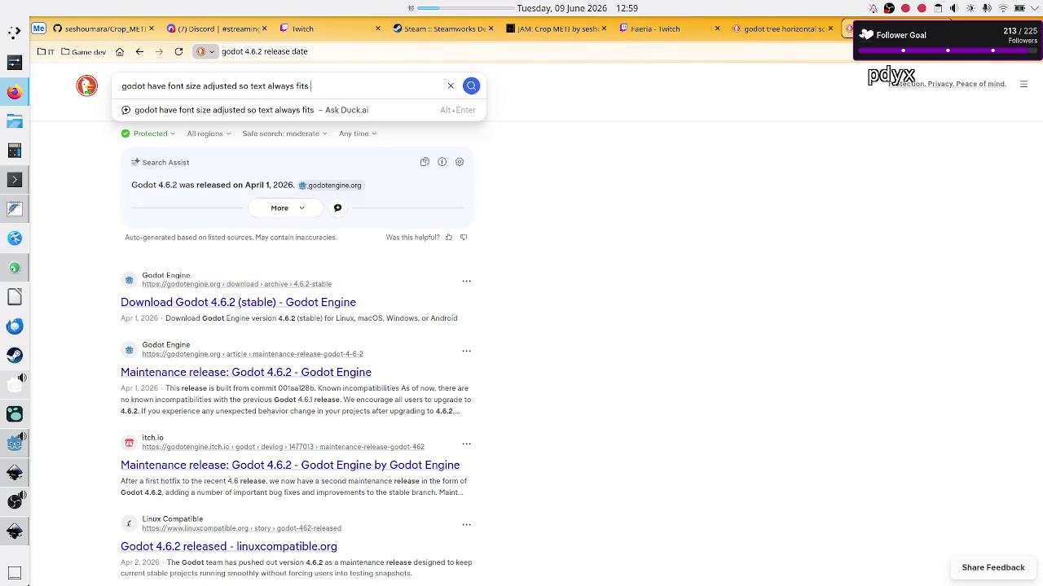
pyautogui.write('the label, ')
pyautogui.write('not the label ad')
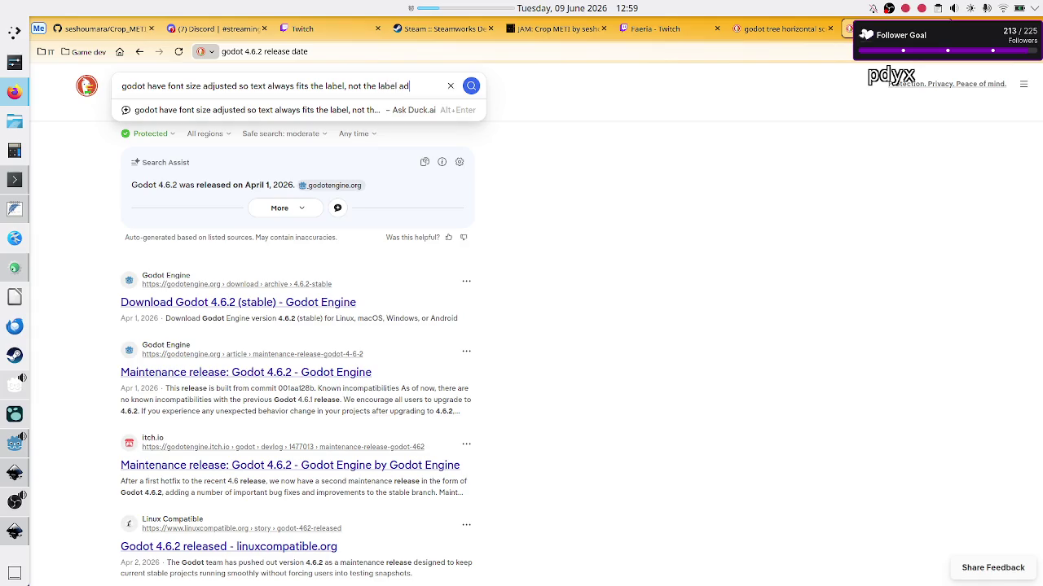
# Step: Finish the question: the label shouldn't change to fit the text, but the other way around
pyautogui.press('BackSpace')
pyautogui.press('BackSpace')
pyautogui.press('BackSpace')
pyautogui.write('. I')
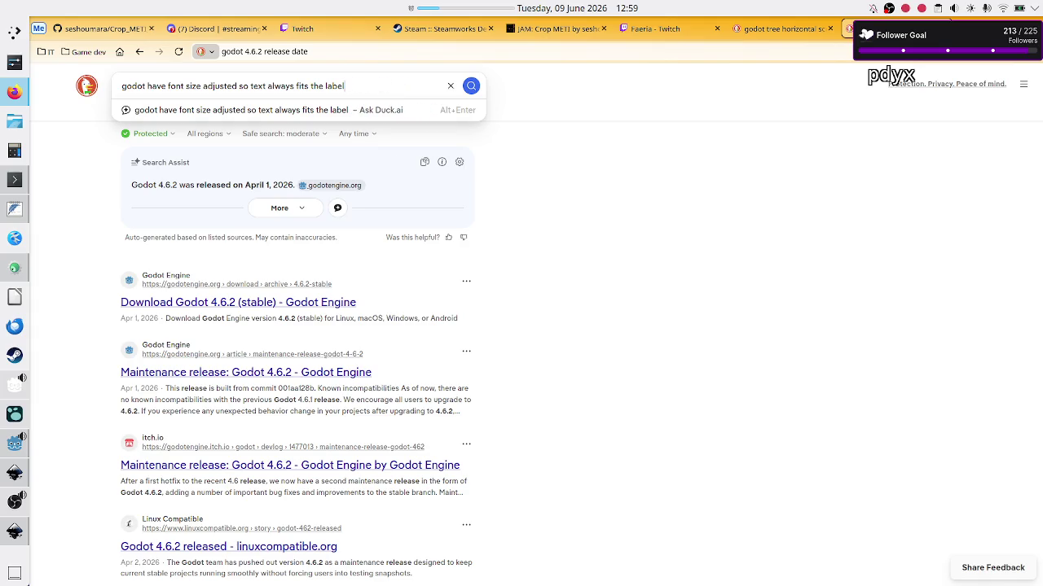
pyautogui.write(" don't w")
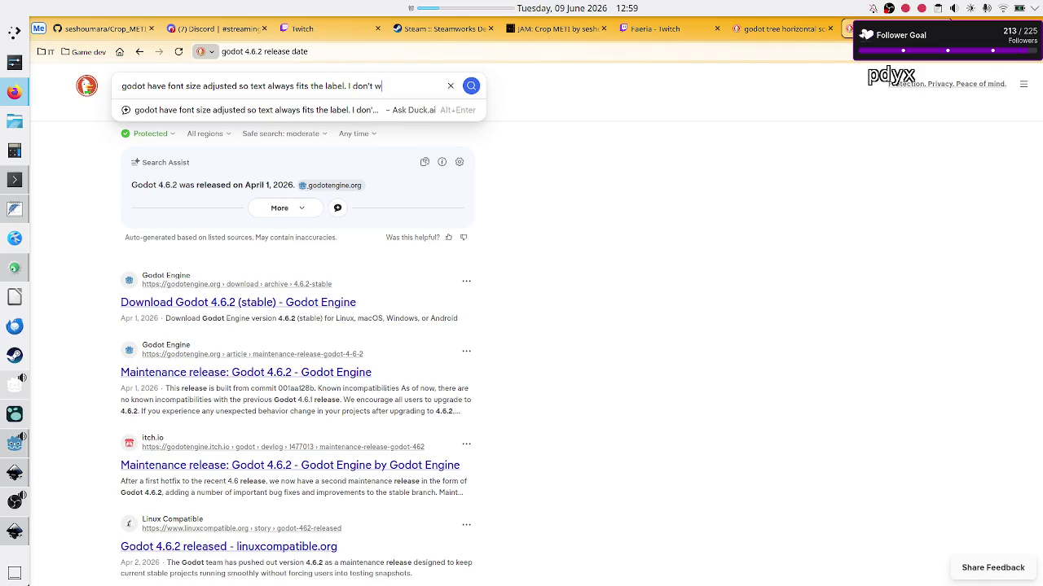
pyautogui.write('ant the label to')
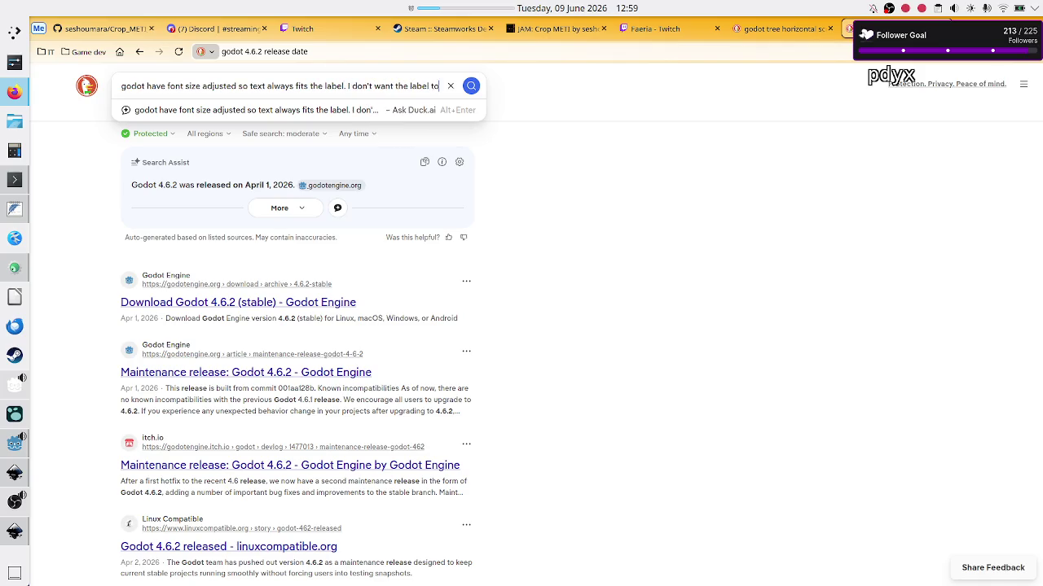
pyautogui.write(' fit the')
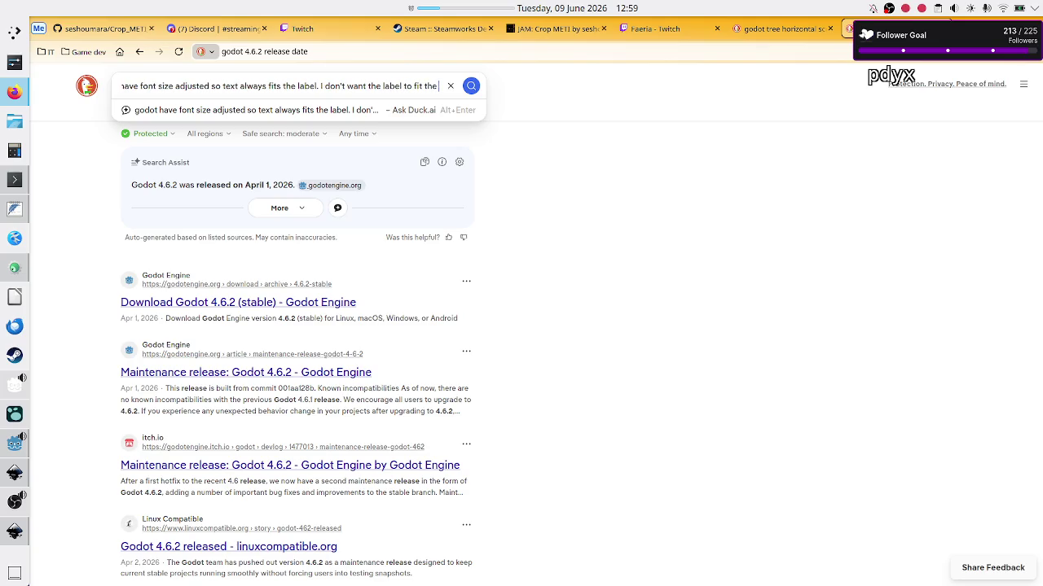
pyautogui.press('BackSpace')
pyautogui.press('BackSpace')
pyautogui.press('BackSpace')
pyautogui.press('BackSpace')
pyautogui.write('change to fit the text, but the other way around.')
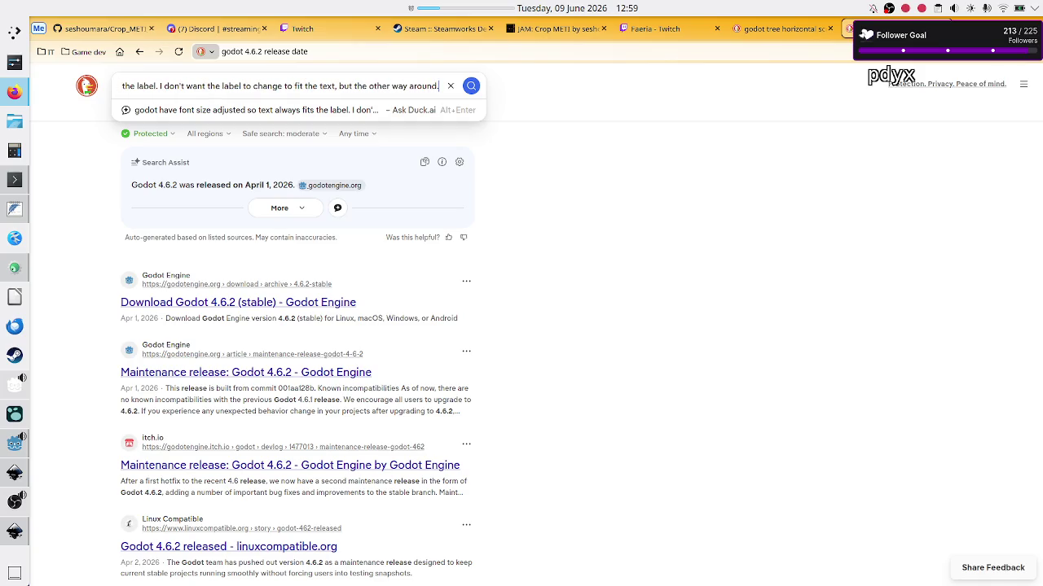
pyautogui.hotkey('ctrl', 'a')
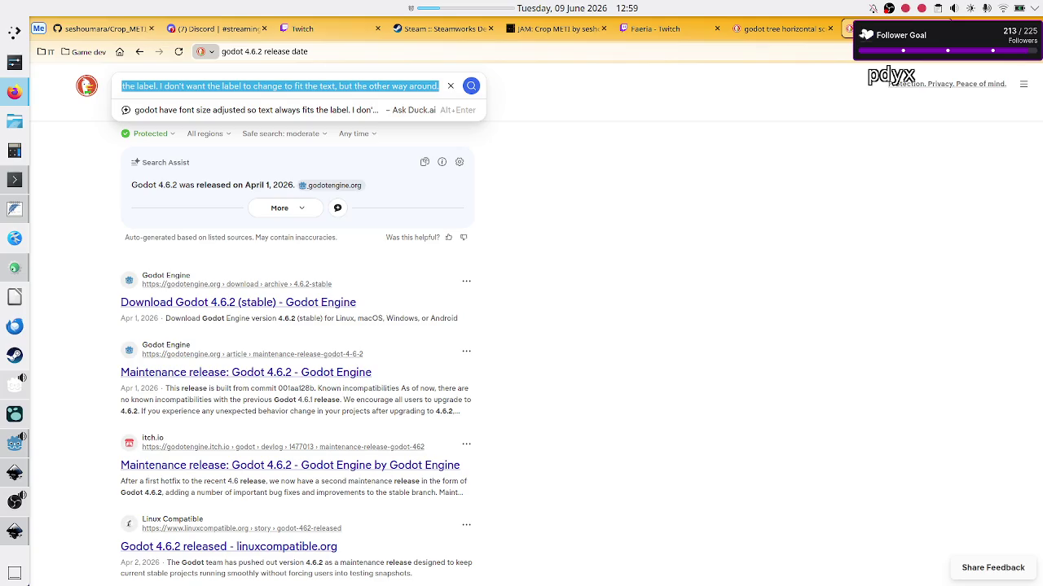
pyautogui.click(585, 139)
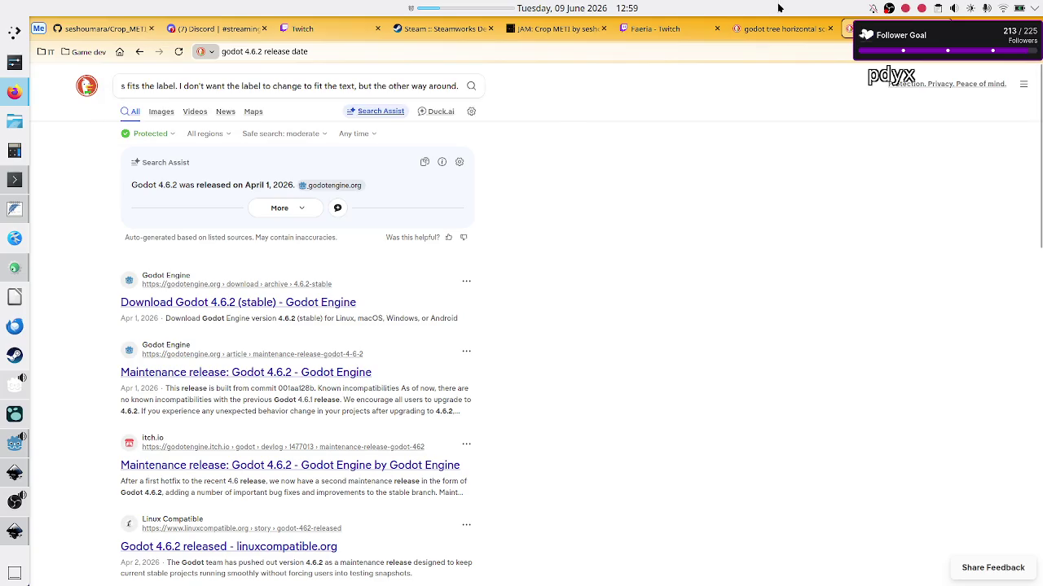
# Step: Open Duck.ai from the IT bookmarks and paste the font-size question, keeping the default model
pyautogui.click(46, 52)
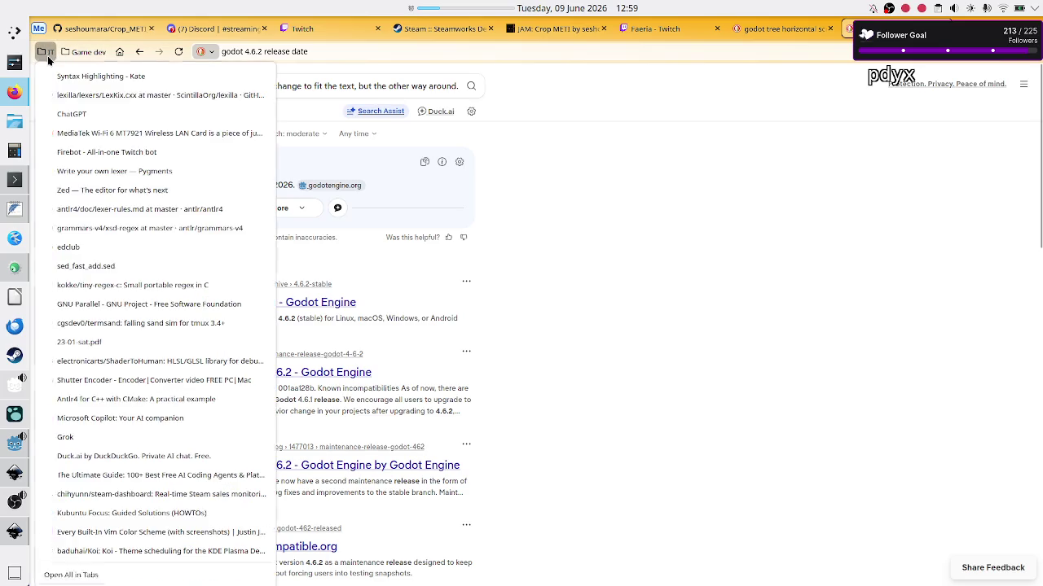
pyautogui.click(85, 456)
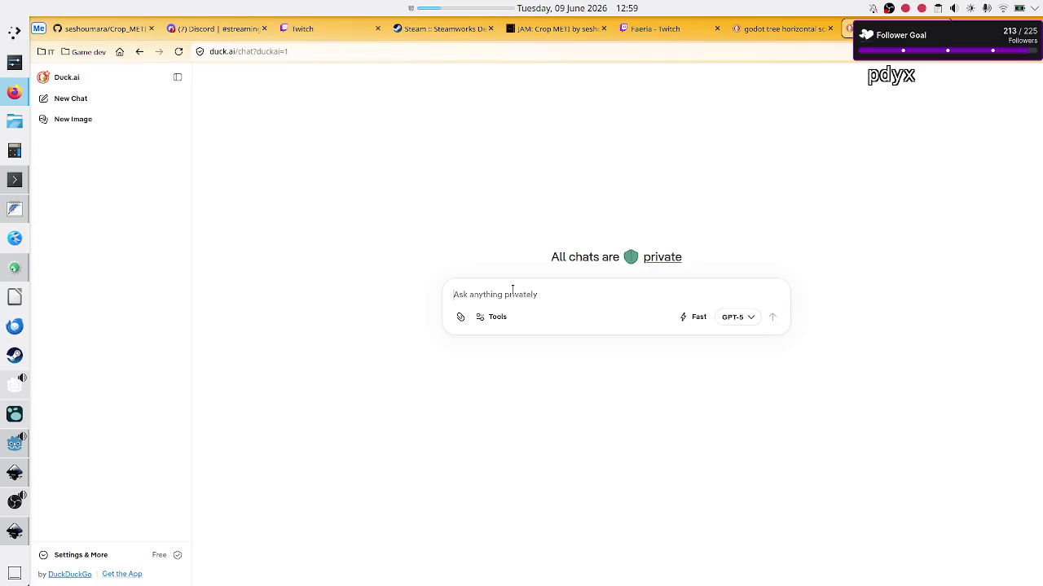
pyautogui.write("godot have font size adjusted so text always fits the label. I don't want the label to change to fit the text, but the other way around.")
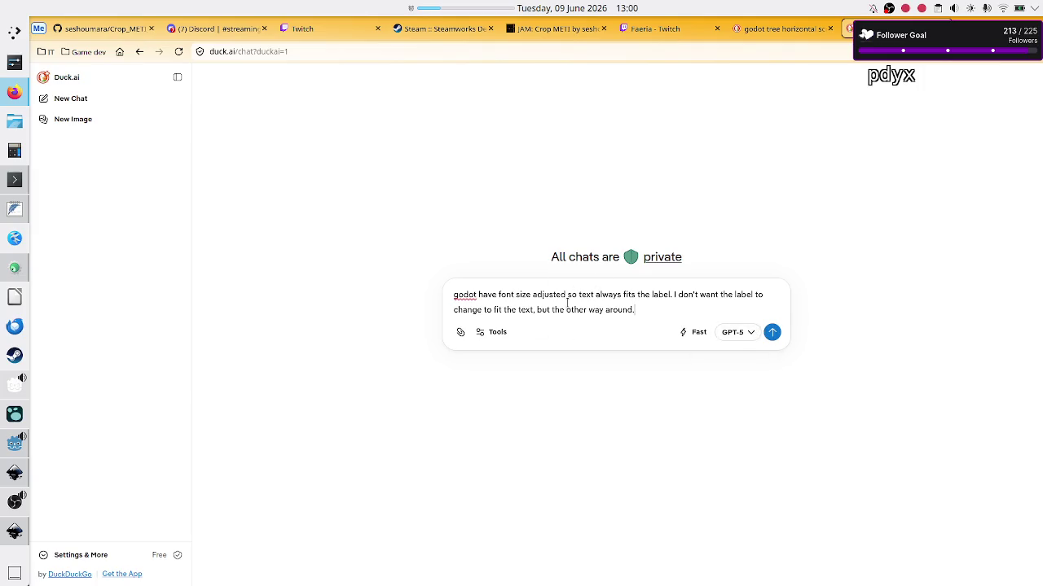
pyautogui.click(751, 334)
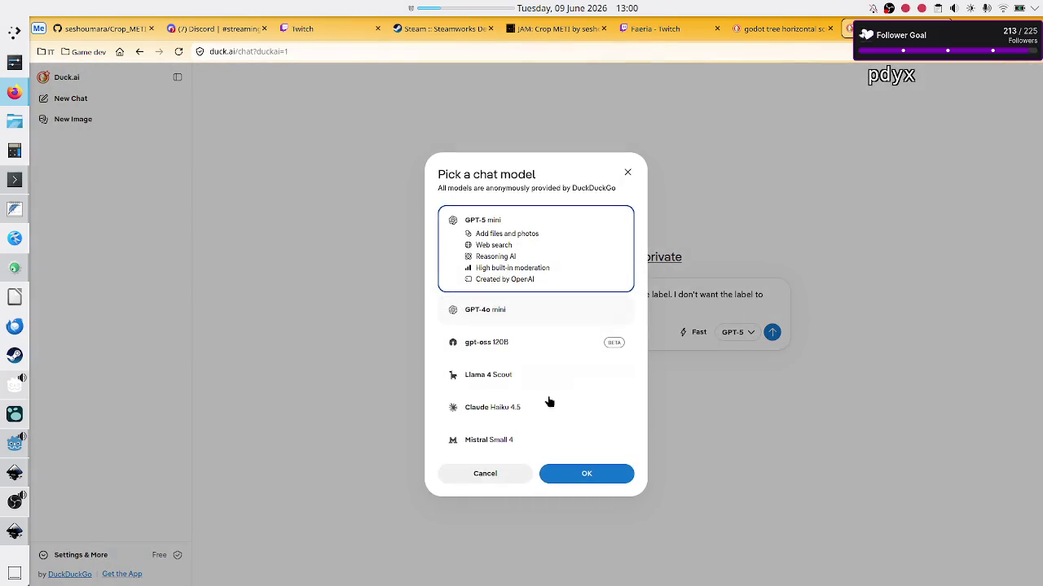
pyautogui.click(627, 173)
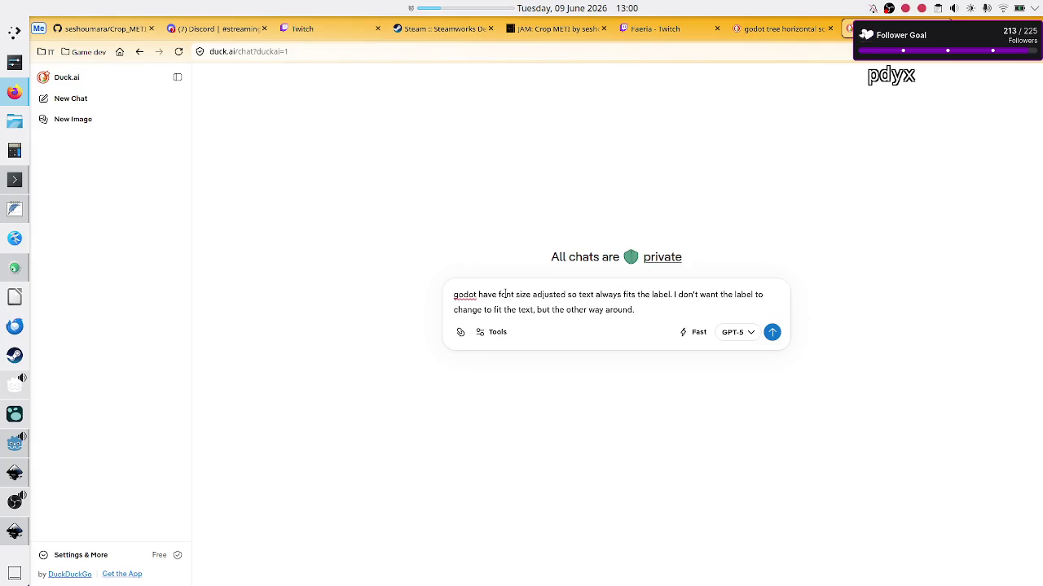
# Step: Prepend 'does', change the first period to '?', and send the question
pyautogui.write('does')
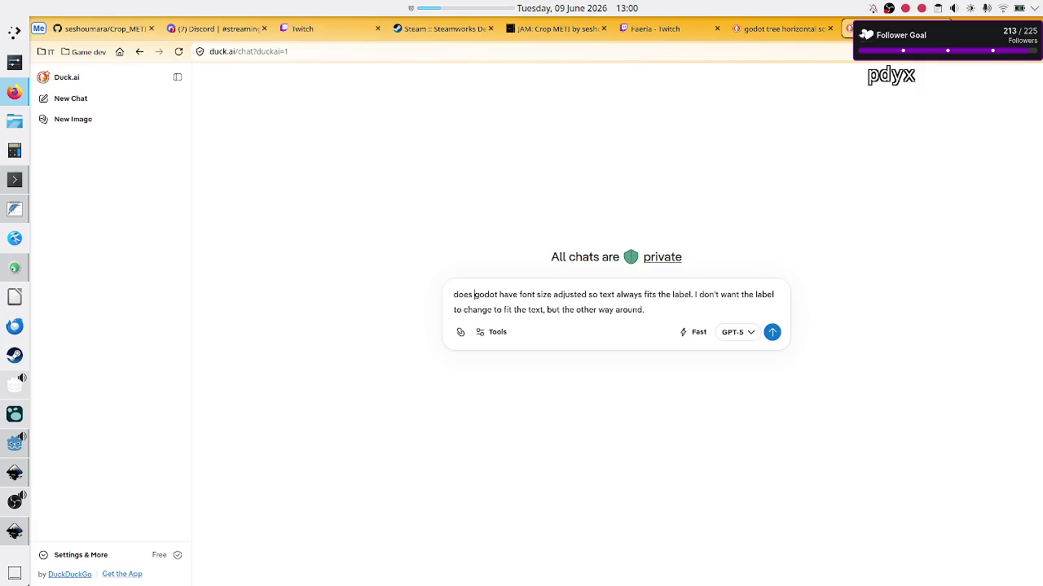
pyautogui.click(694, 294)
pyautogui.press('BackSpace')
pyautogui.write('?')
pyautogui.press('Return')
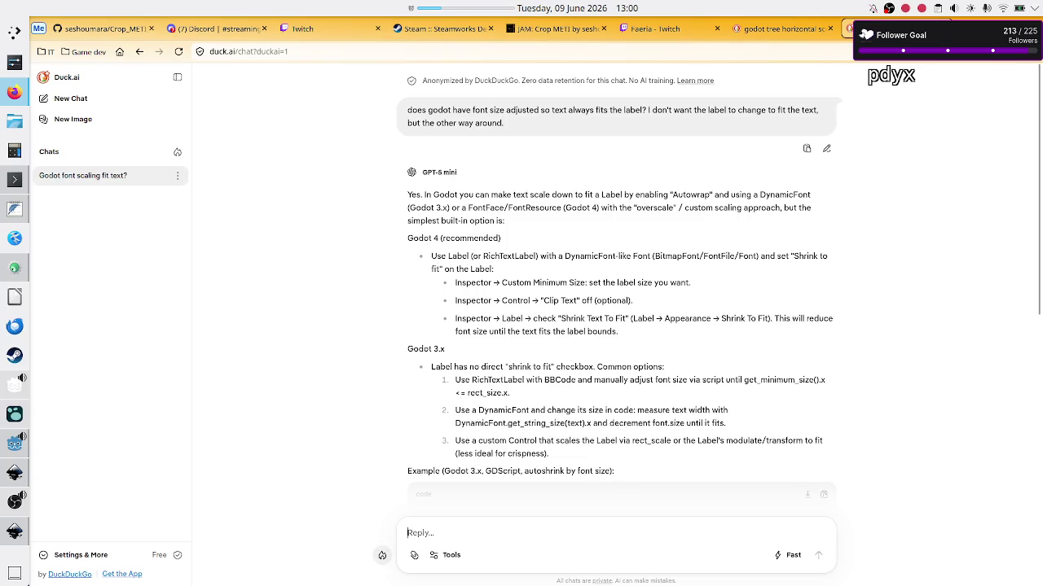
pyautogui.doubleClick(699, 198)
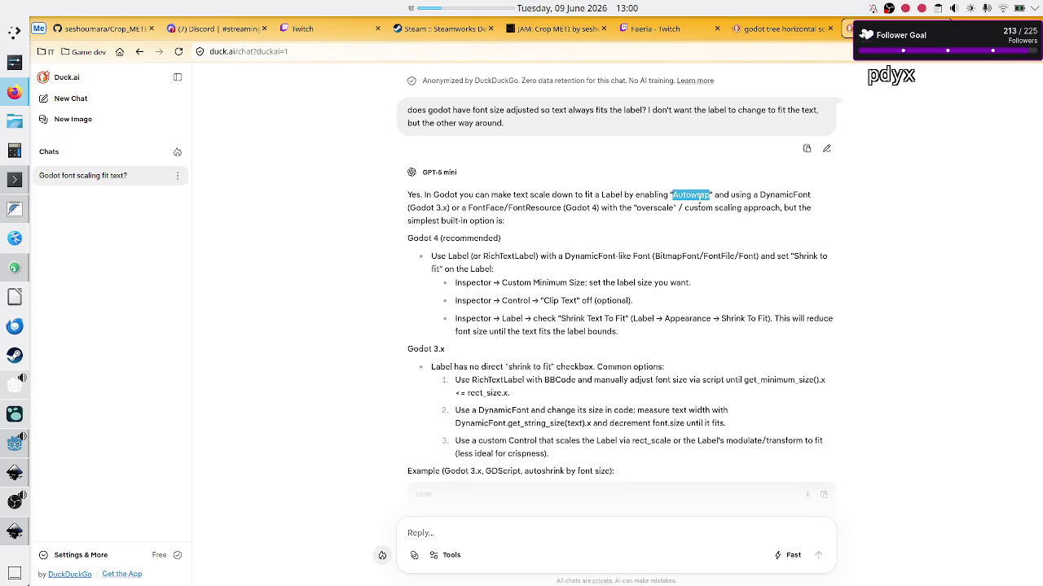
pyautogui.moveTo(699, 199); pyautogui.dragTo(751, 211)
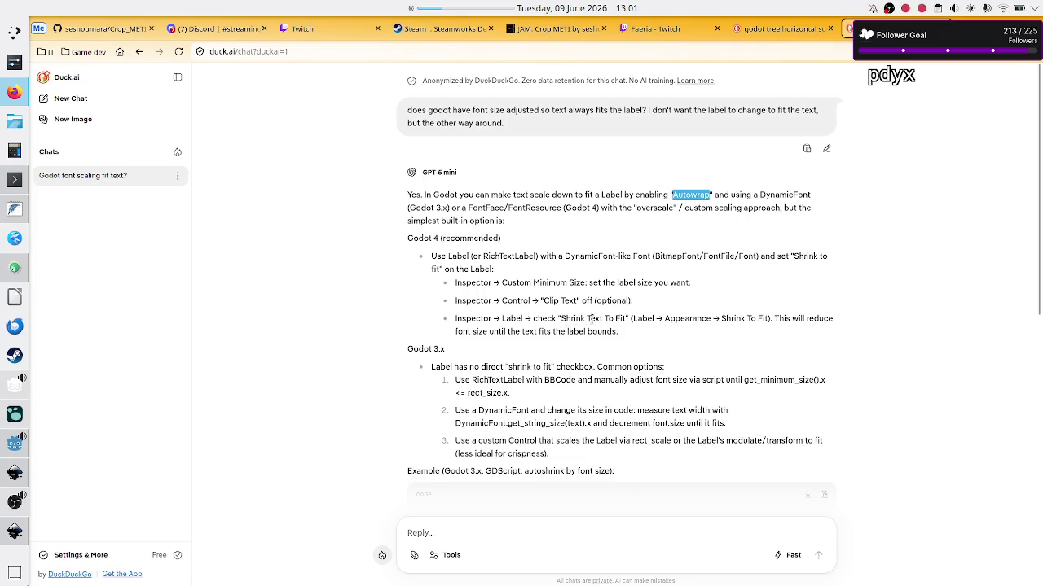
pyautogui.moveTo(569, 319); pyautogui.dragTo(606, 318)
# Step: Create a new LabelSettings resource on the Metrics label and expand its Font, Stacked Effects and Resource sections
pyautogui.click(15, 444)
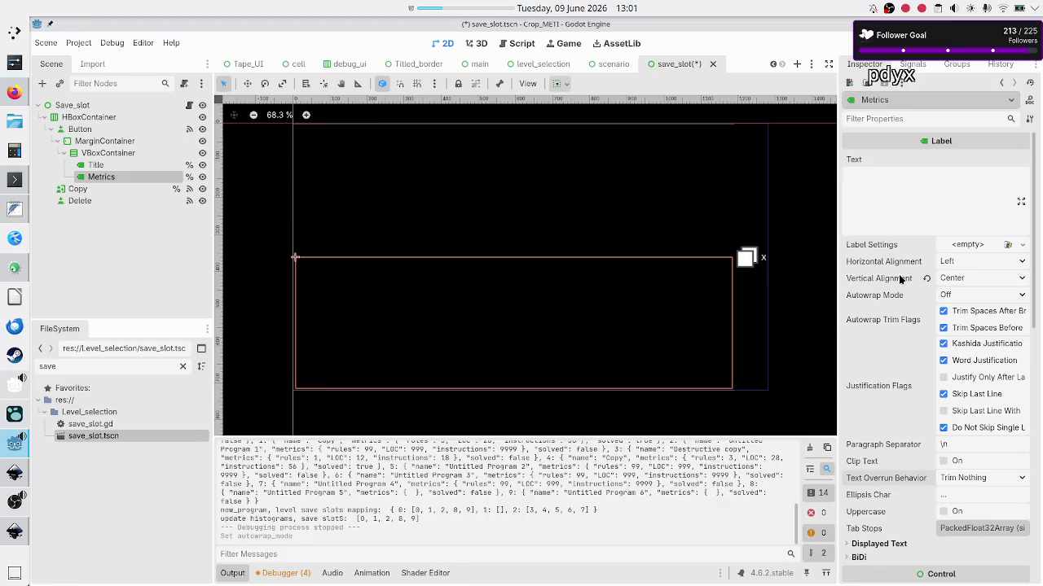
pyautogui.moveTo(900, 280)
pyautogui.click(1022, 244)
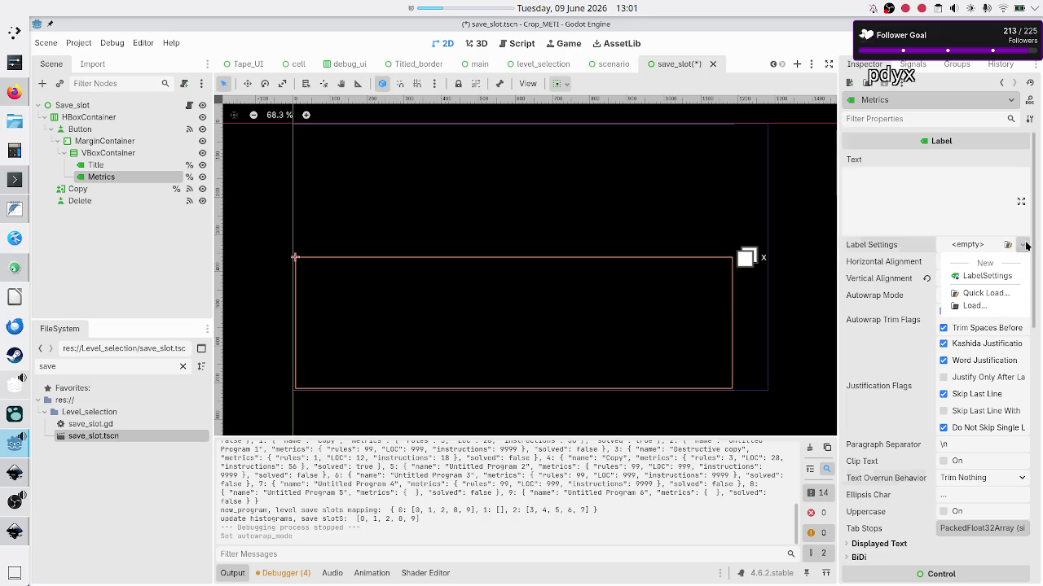
pyautogui.click(1003, 276)
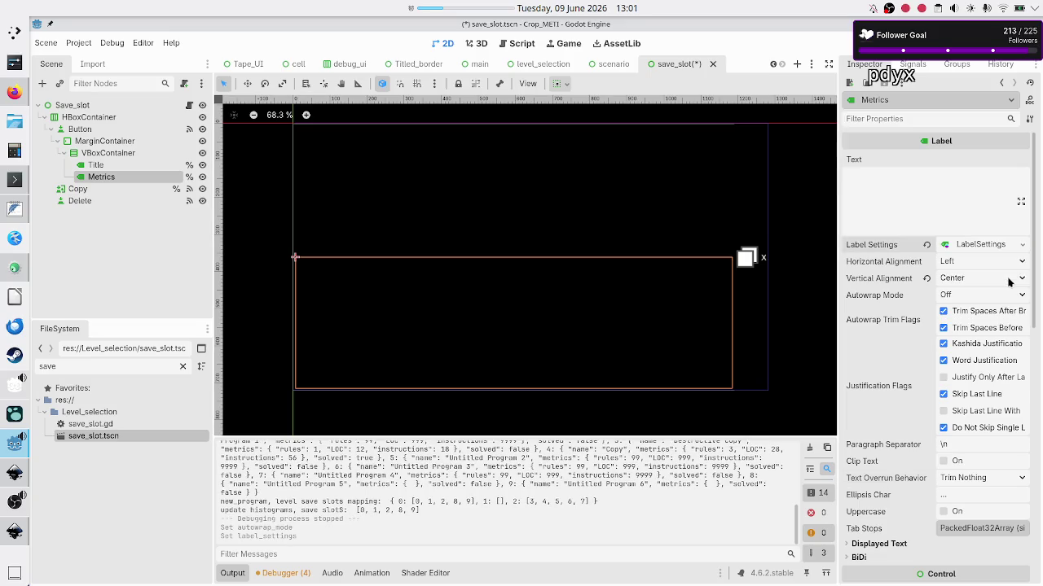
pyautogui.click(981, 246)
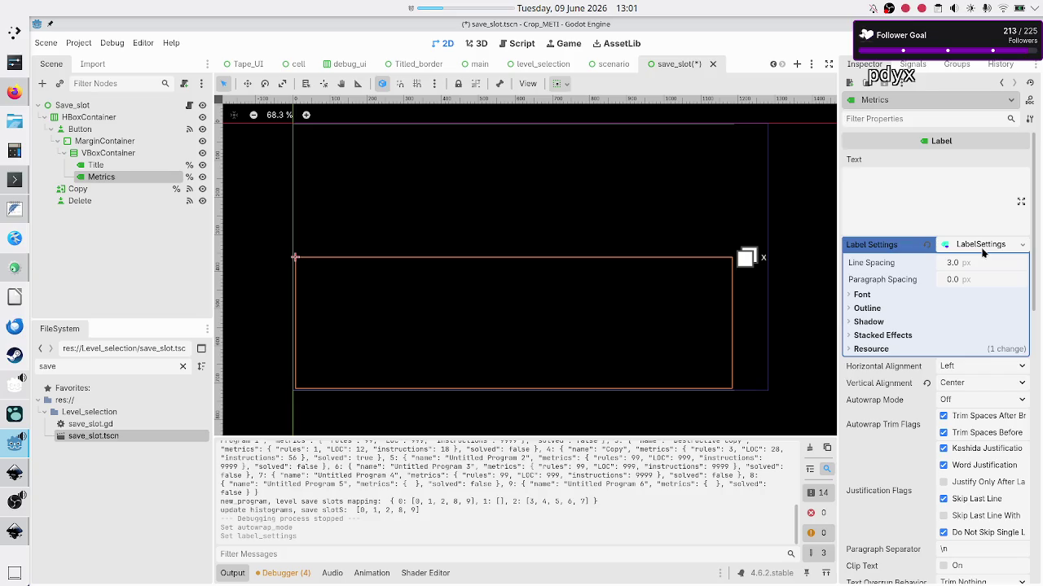
pyautogui.click(864, 295)
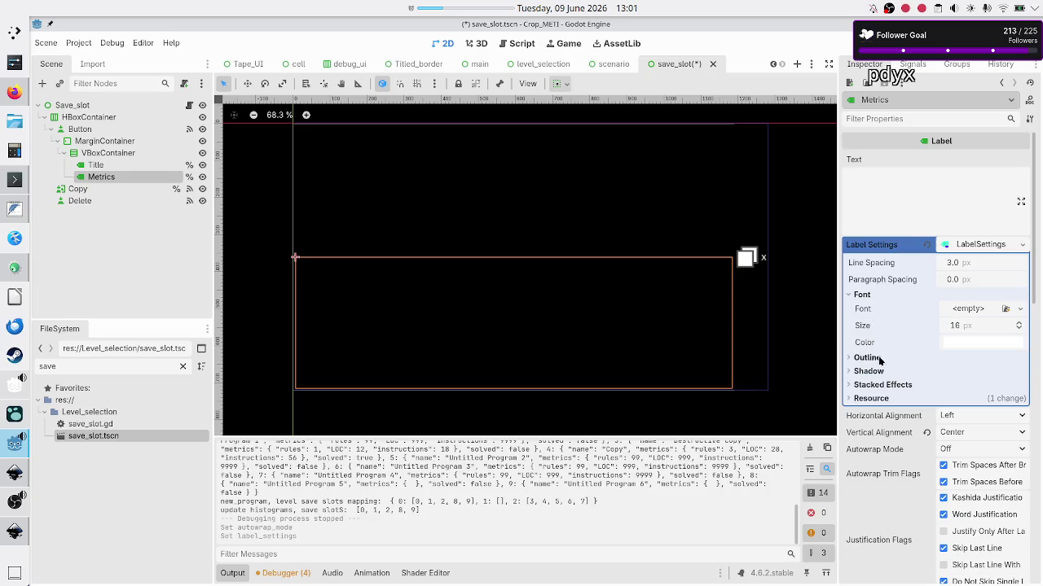
pyautogui.click(887, 386)
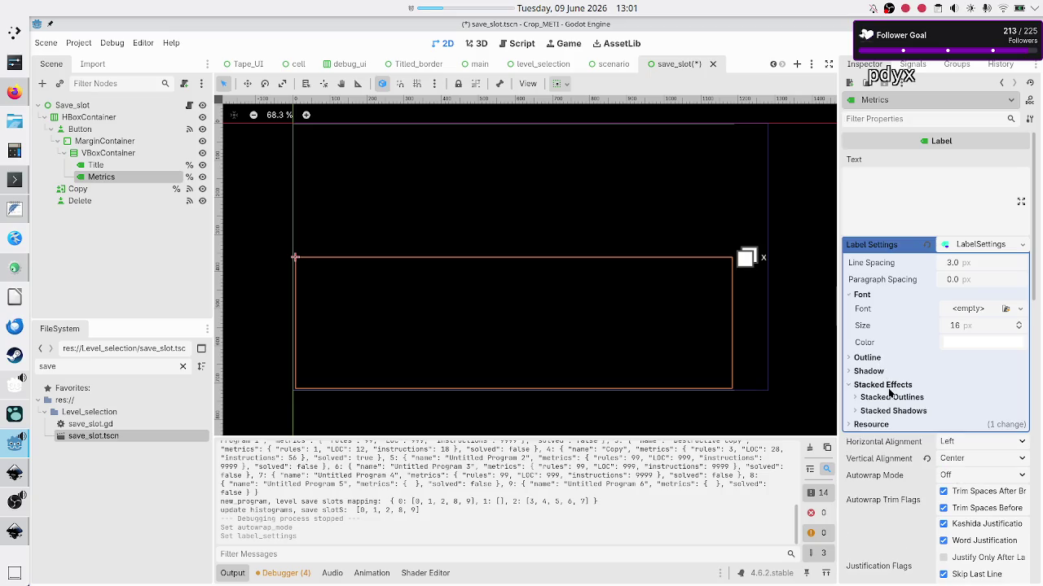
pyautogui.click(876, 426)
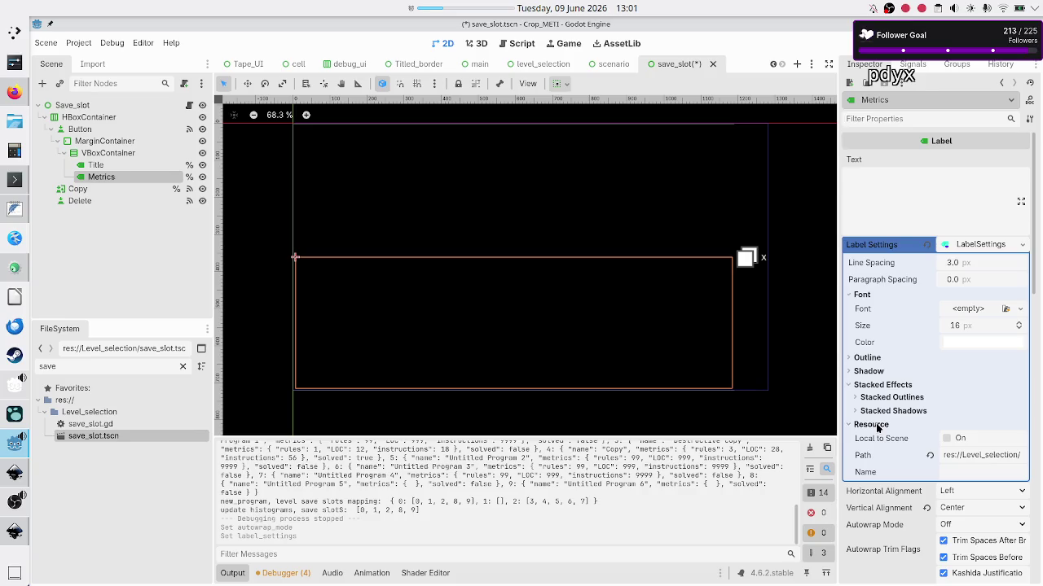
# Step: Check the Duck.ai font-scaling chat, then expand the Metrics label's theme font overrides
pyautogui.hotkey('alt', 'Tab')
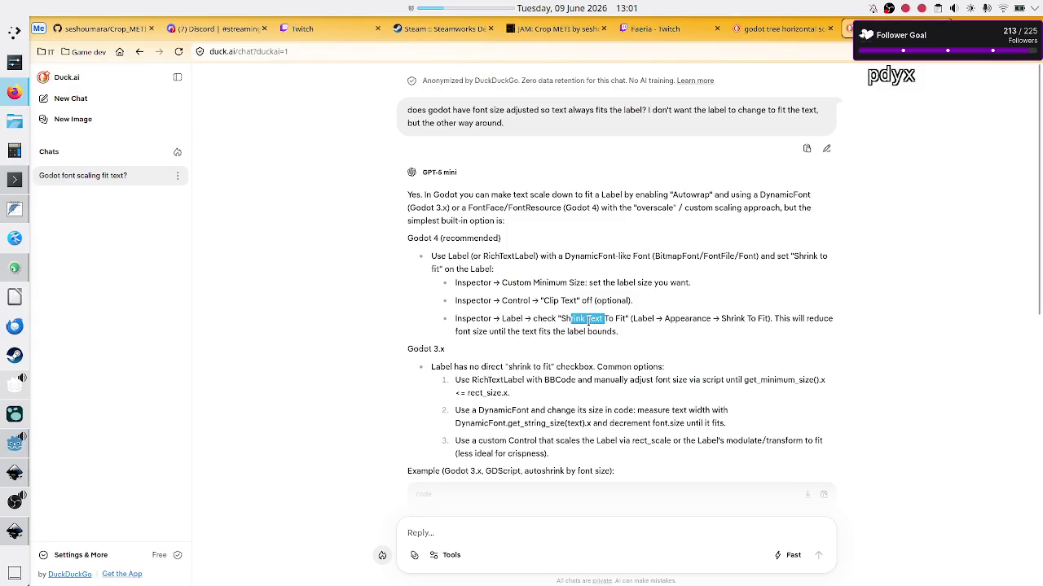
pyautogui.hotkey('alt', 'Tab')
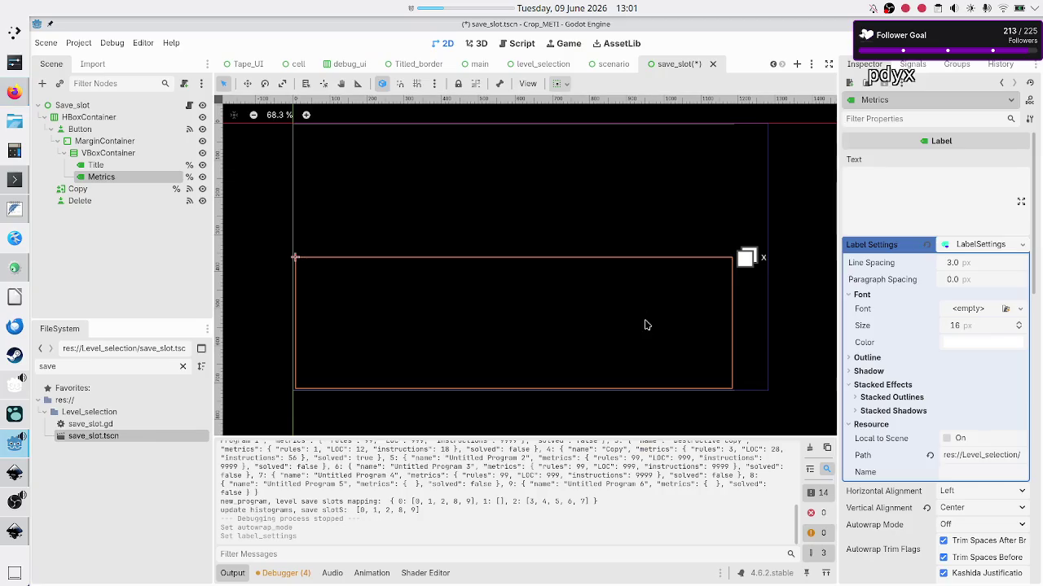
pyautogui.scroll(-4, 879, 461)
pyautogui.scroll(-10, 880, 461)
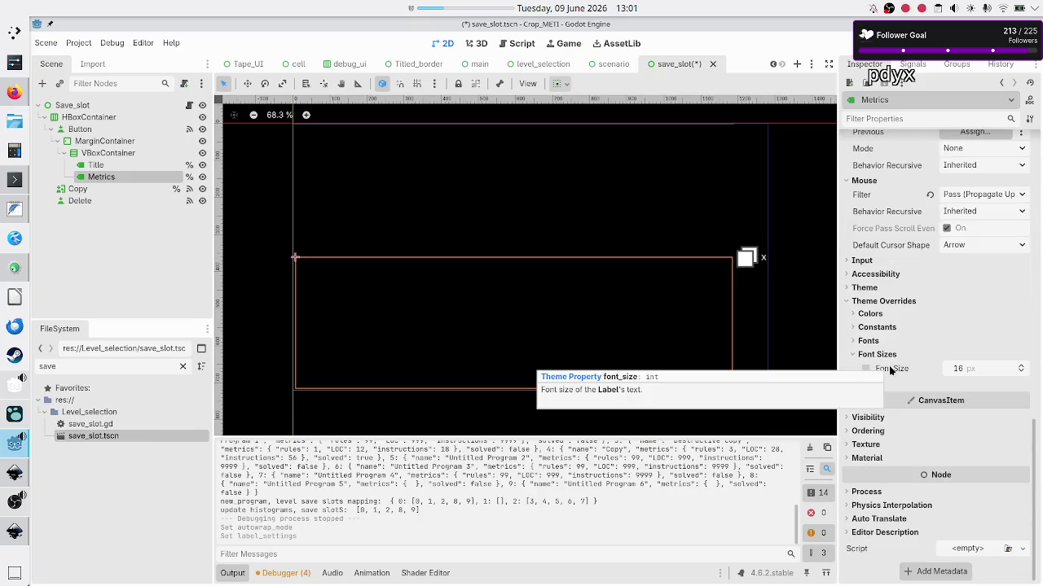
pyautogui.click(877, 343)
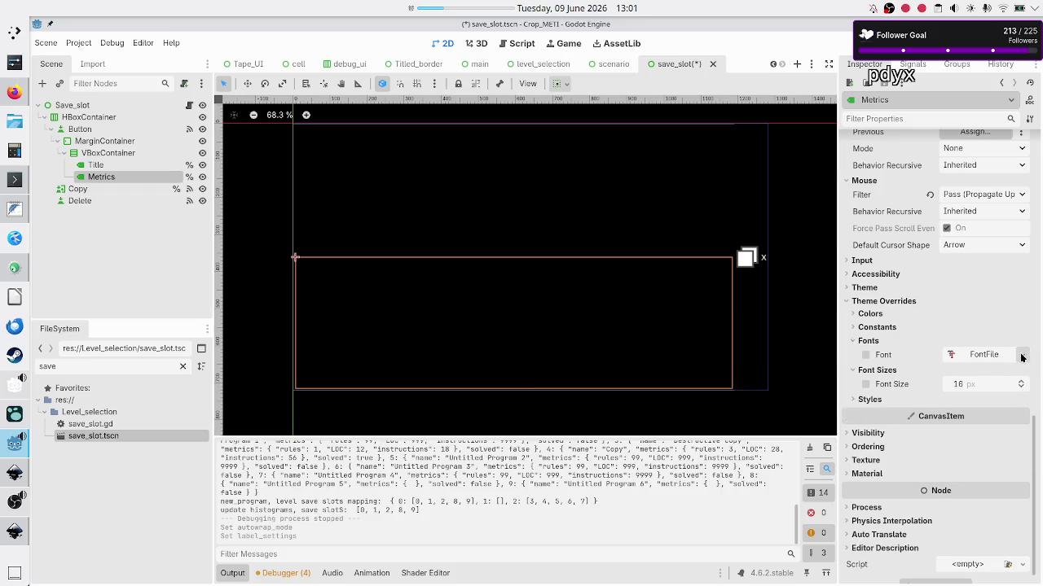
# Step: Try twice to quick-load a font file for the Metrics font override, finding none in the project
pyautogui.click(1021, 355)
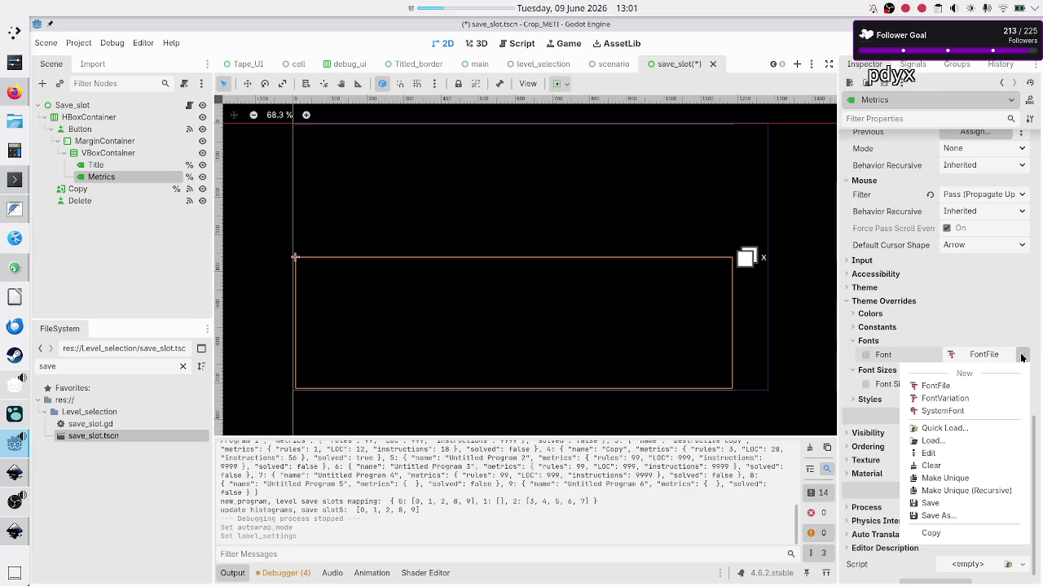
pyautogui.click(958, 430)
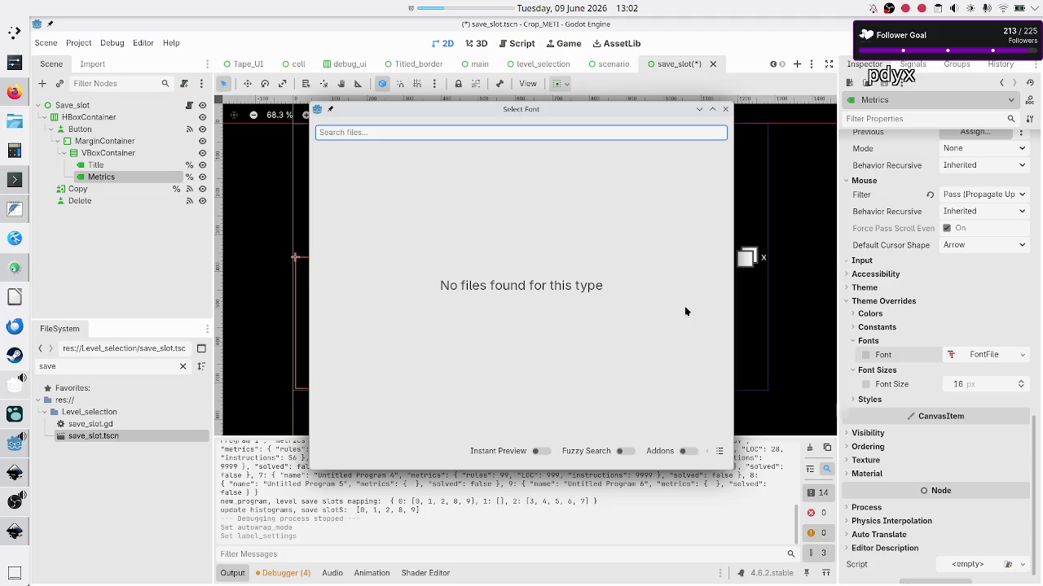
pyautogui.click(726, 110)
pyautogui.click(1031, 356)
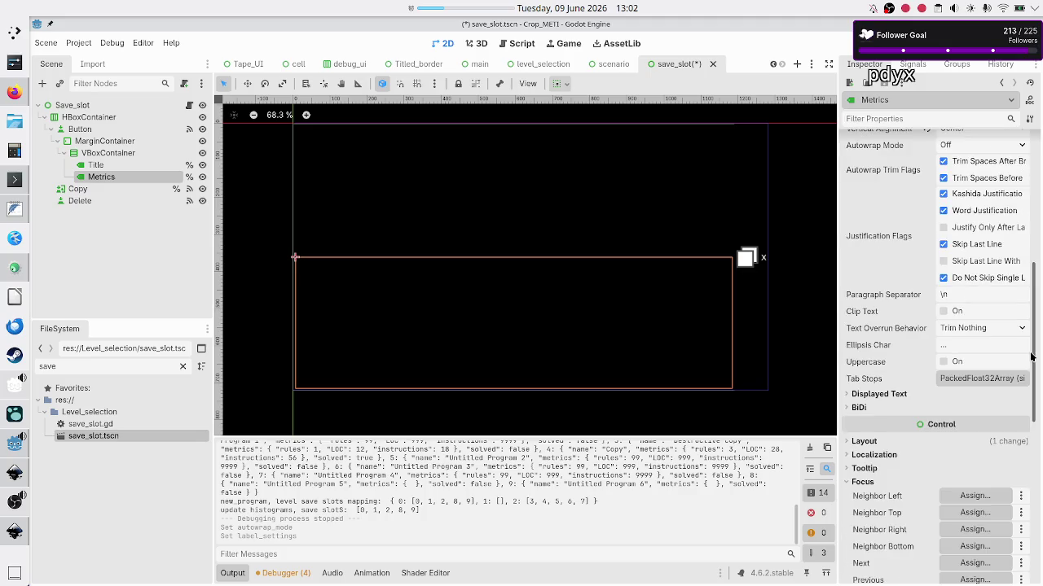
pyautogui.scroll(-5, 942, 449)
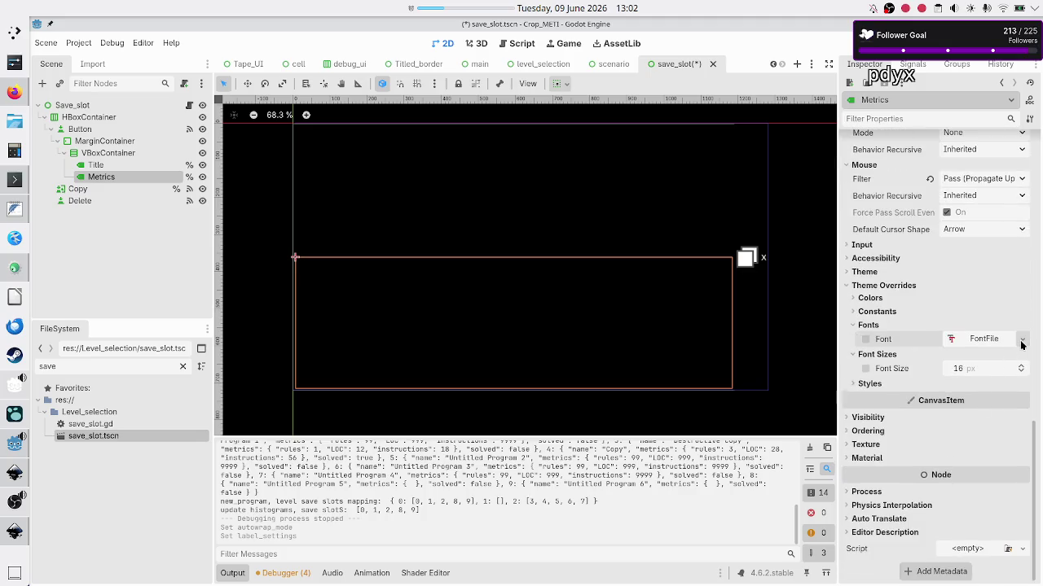
pyautogui.click(1021, 345)
pyautogui.click(959, 417)
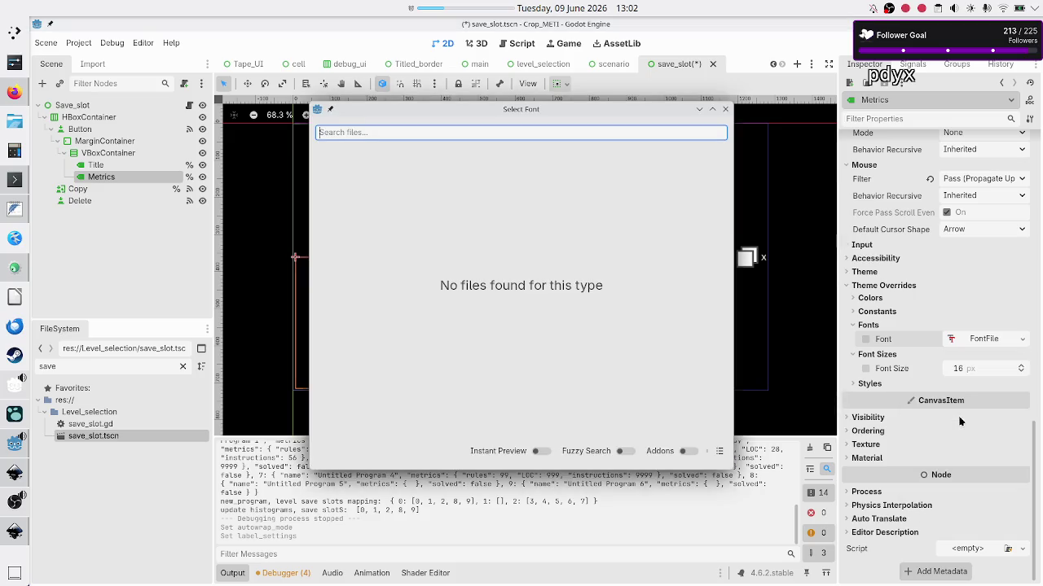
pyautogui.click(725, 109)
# Step: Filter the FileSystem dock for 'fo' to look for fonts, clear the filter, and save the scene
pyautogui.doubleClick(112, 368)
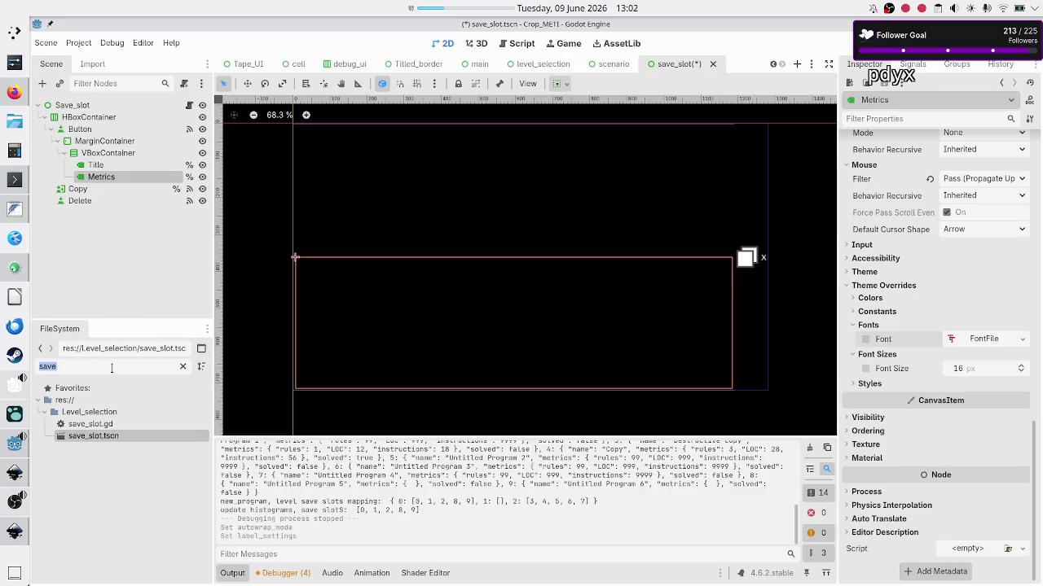
pyautogui.write('fo')
pyautogui.press('BackSpace')
pyautogui.press('BackSpace')
pyautogui.press('BackSpace')
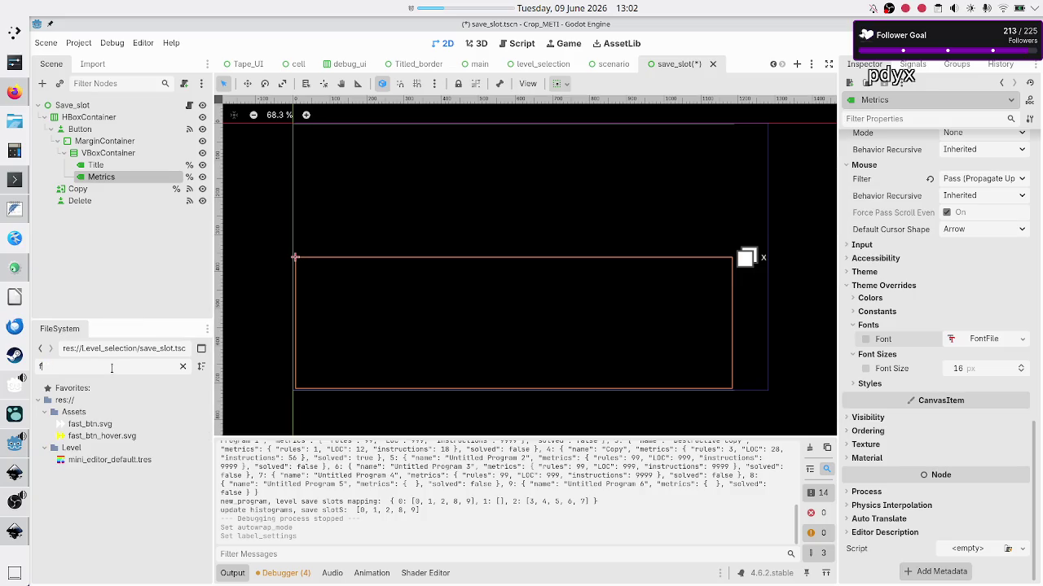
pyautogui.click(90, 241)
pyautogui.hotkey('ctrl', 's')
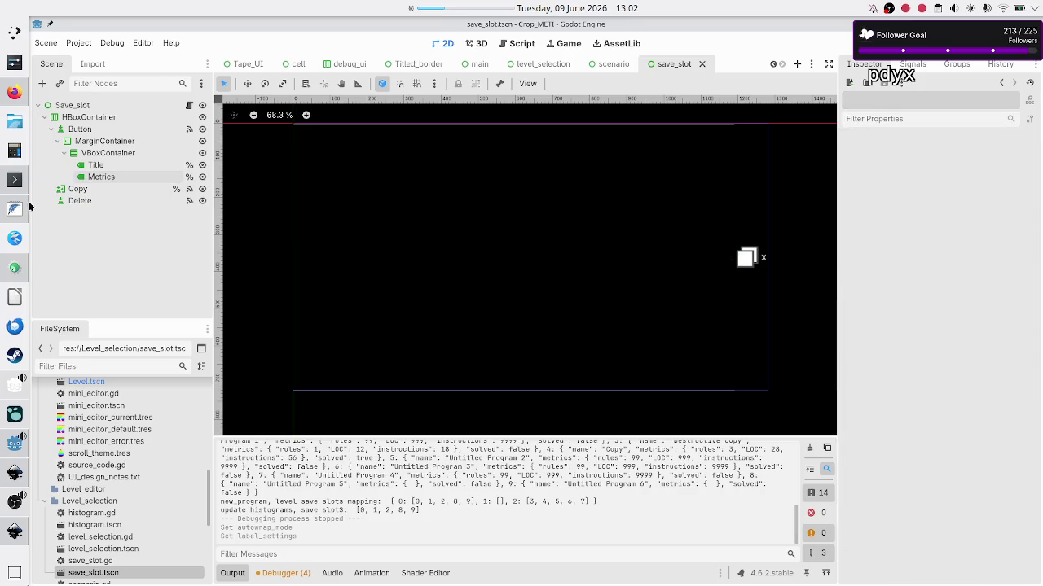
# Step: In Konsole, list the project and Assets folders, then create a Fonts folder with mkdir Fonts
pyautogui.click(7, 180)
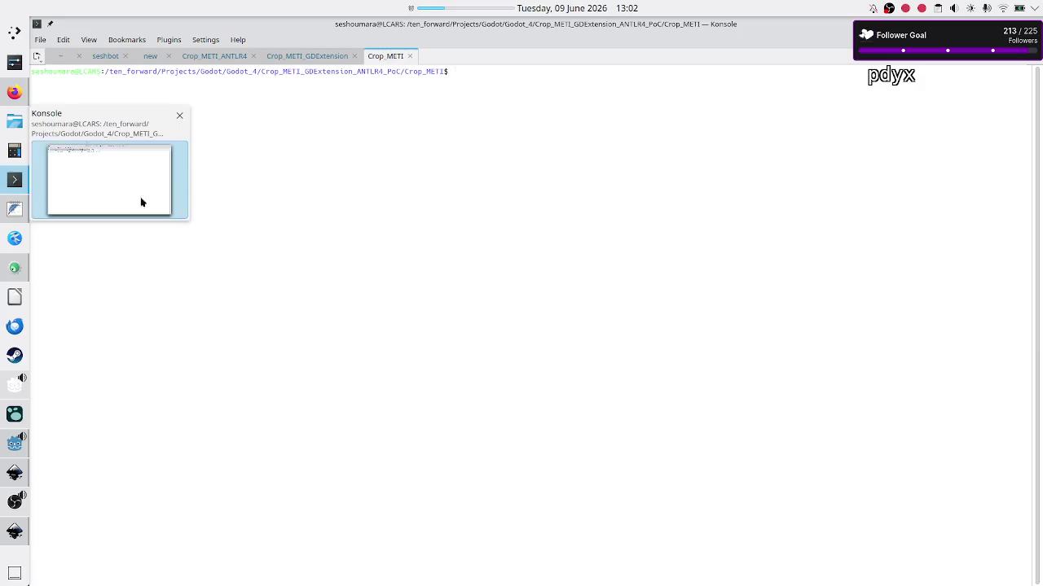
pyautogui.write('ls')
pyautogui.press('Return')
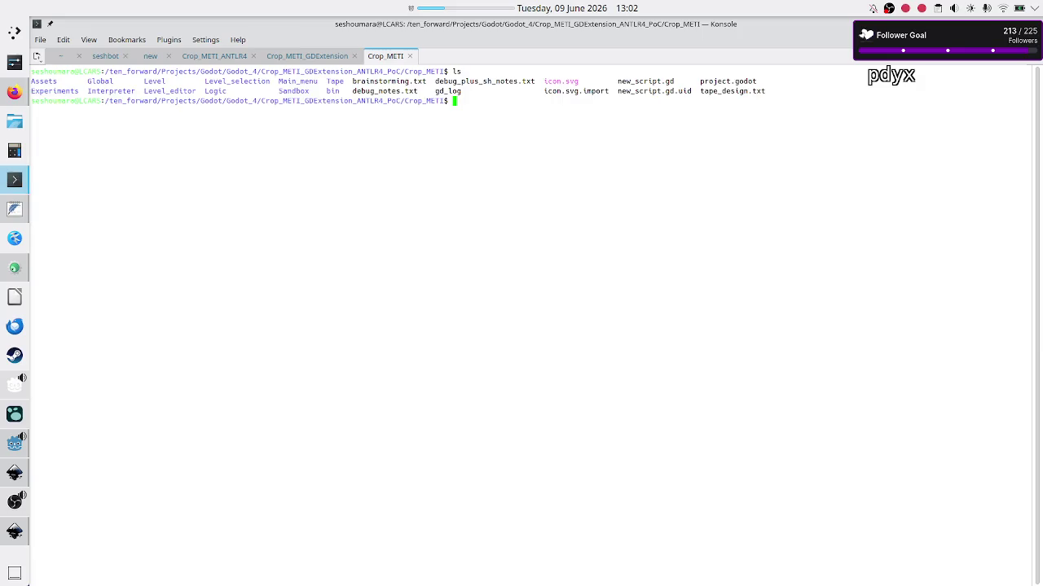
pyautogui.write('ls Fo')
pyautogui.press('BackSpace')
pyautogui.press('BackSpace')
pyautogui.press('BackSpace')
pyautogui.write('Assets/')
pyautogui.press('Return')
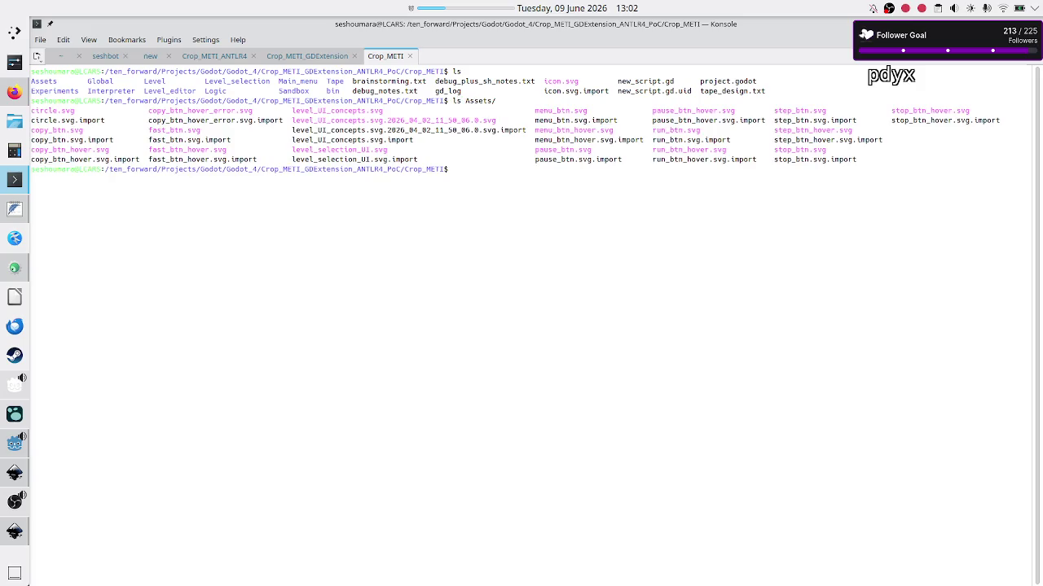
pyautogui.press('Return')
pyautogui.write('mkdir F')
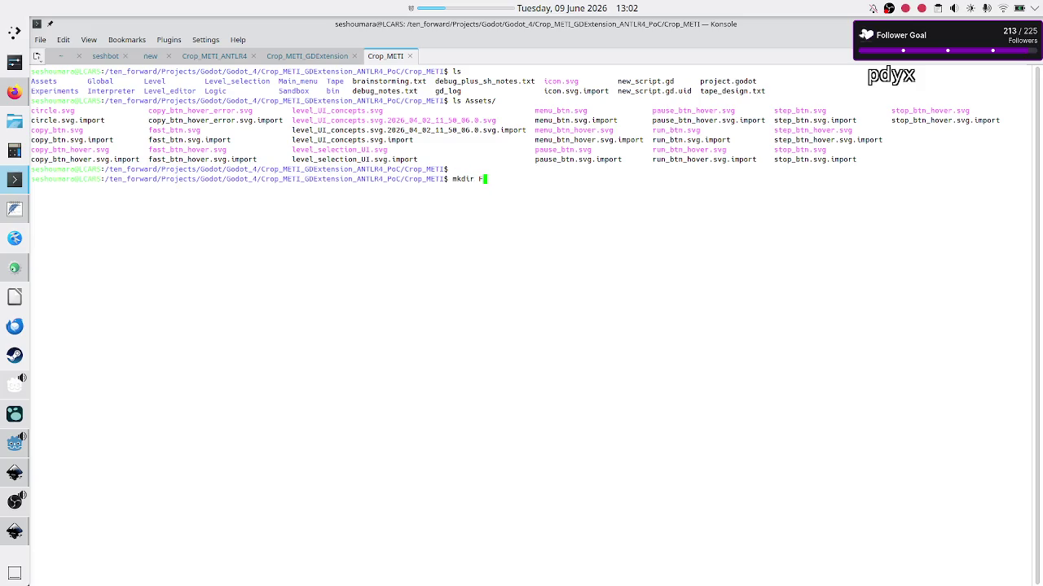
pyautogui.press('BackSpace')
pyautogui.press('BackSpace')
pyautogui.press('BackSpace')
pyautogui.press('Return')
pyautogui.press('Return')
pyautogui.press('Return')
pyautogui.write('cp -r Fo')
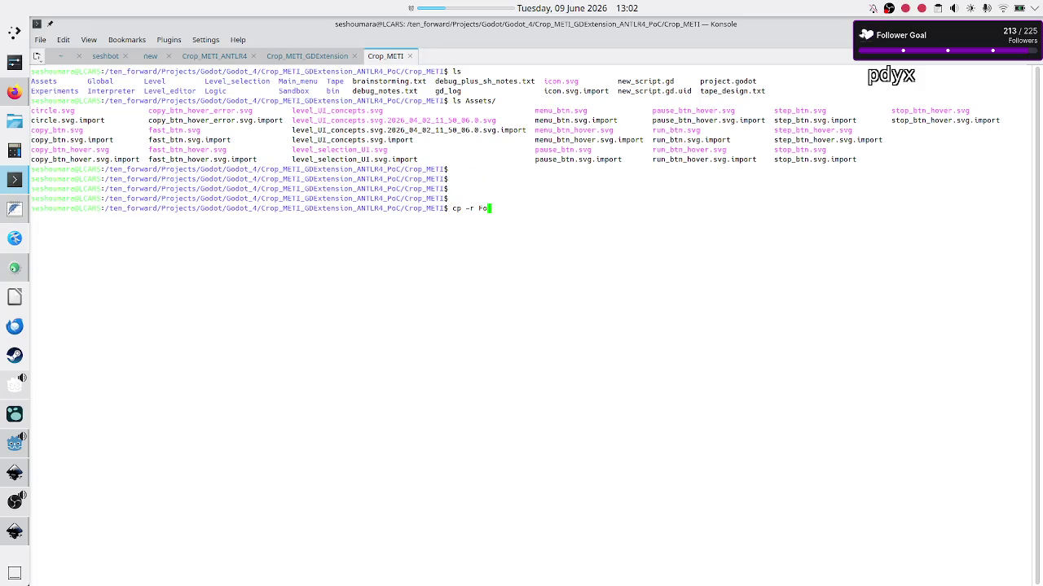
pyautogui.press('BackSpace')
pyautogui.press('BackSpace')
pyautogui.press('BackSpace')
pyautogui.write('mkdir F')
pyautogui.write('onts')
pyautogui.press('Return')
# Step: Copy JetBrainsMono-Regular.ttf from the Games/Low-Level-Hero project's Fonts folder into the current project
pyautogui.write('cp ')
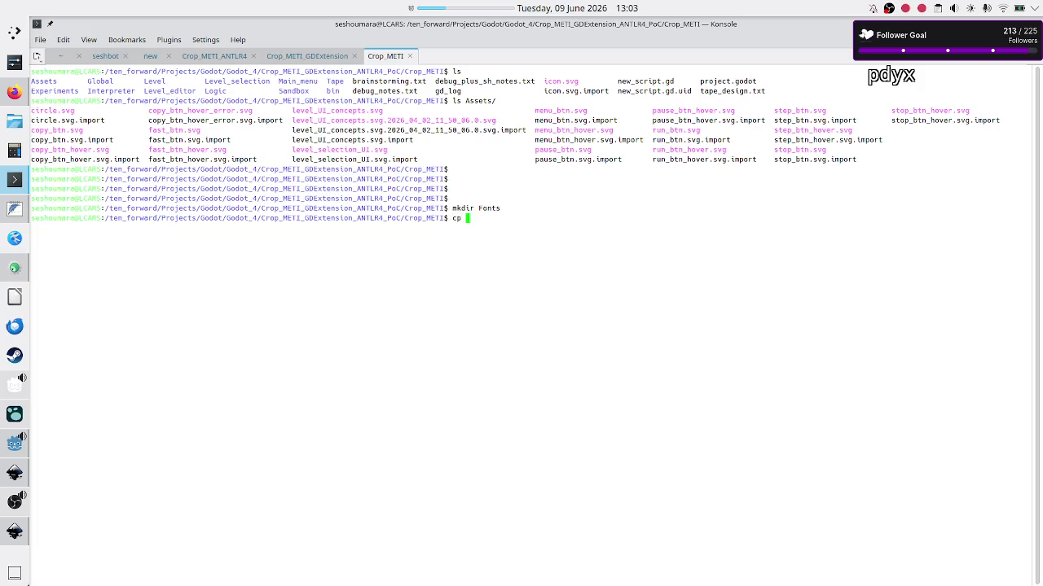
pyautogui.write('../../')
pyautogui.press('Tab')
pyautogui.press('Tab')
pyautogui.write('../')
pyautogui.press('Tab')
pyautogui.press('Tab')
pyautogui.write('..')
pyautogui.press('BackSpace')
pyautogui.press('BackSpace')
pyautogui.write('Ga')
pyautogui.press('Tab')
pyautogui.write('Lo')
pyautogui.press('Tab')
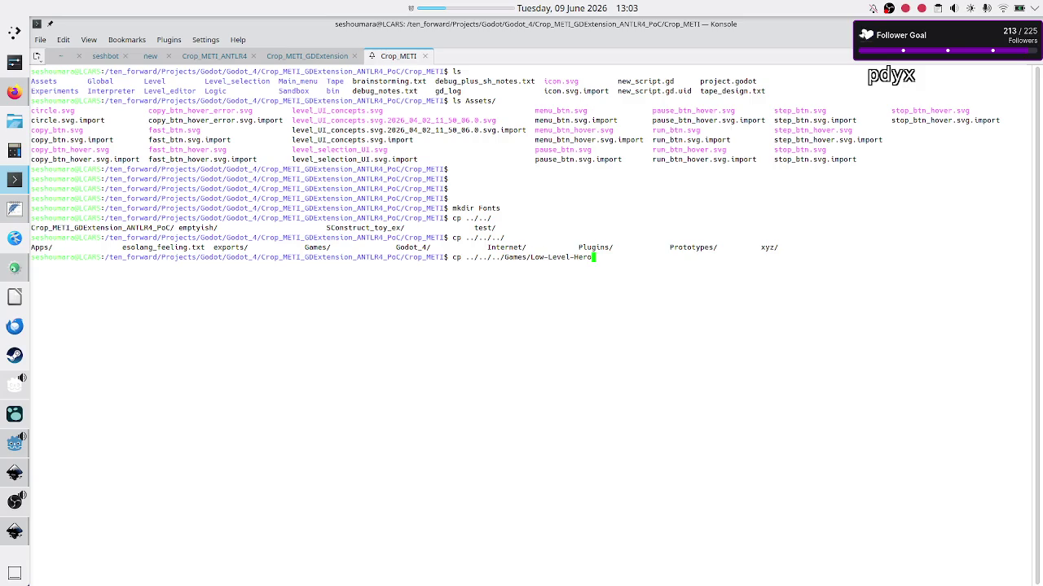
pyautogui.press('Tab')
pyautogui.write('/')
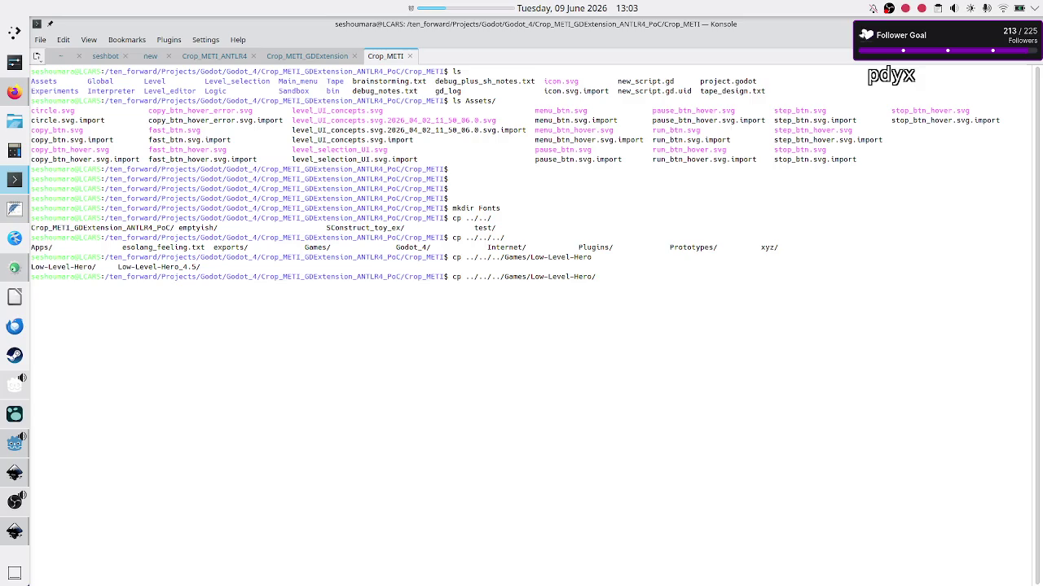
pyautogui.press('Tab')
pyautogui.press('Tab')
pyautogui.write('Fo')
pyautogui.press('Tab')
pyautogui.press('Tab')
pyautogui.press('Tab')
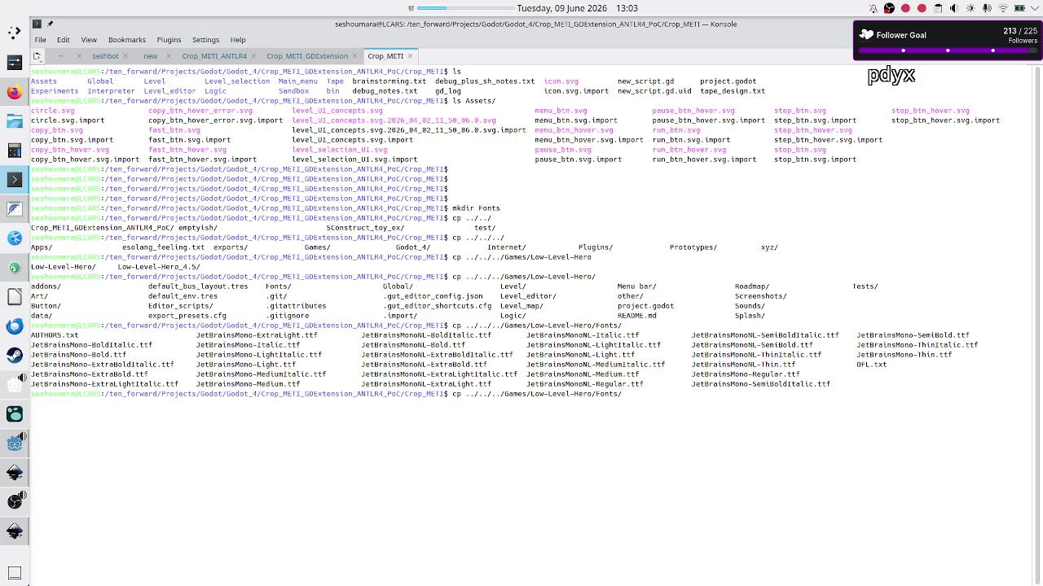
pyautogui.write('Je')
pyautogui.press('Tab')
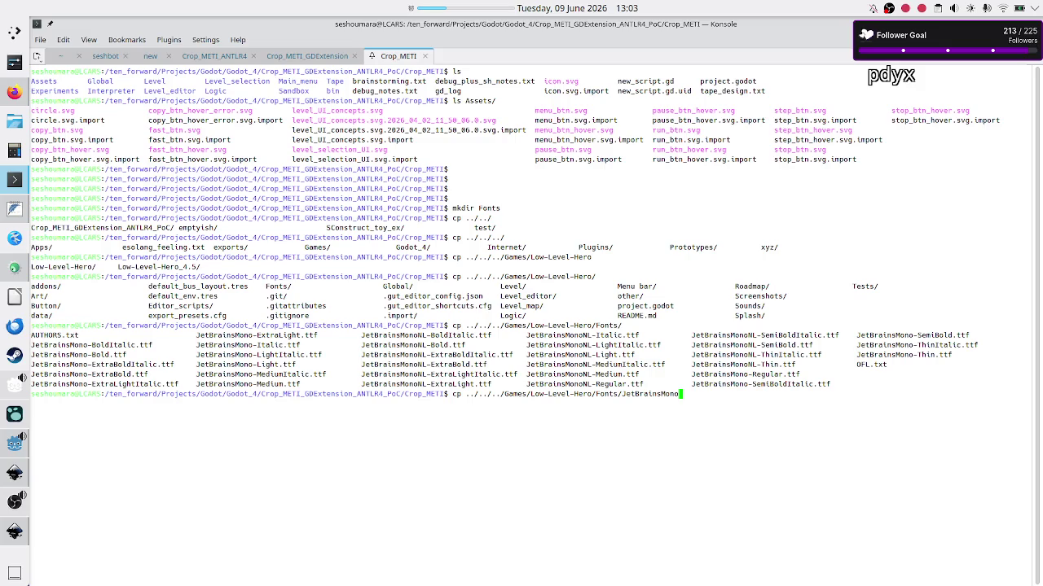
pyautogui.write('-Reg')
pyautogui.press('Tab')
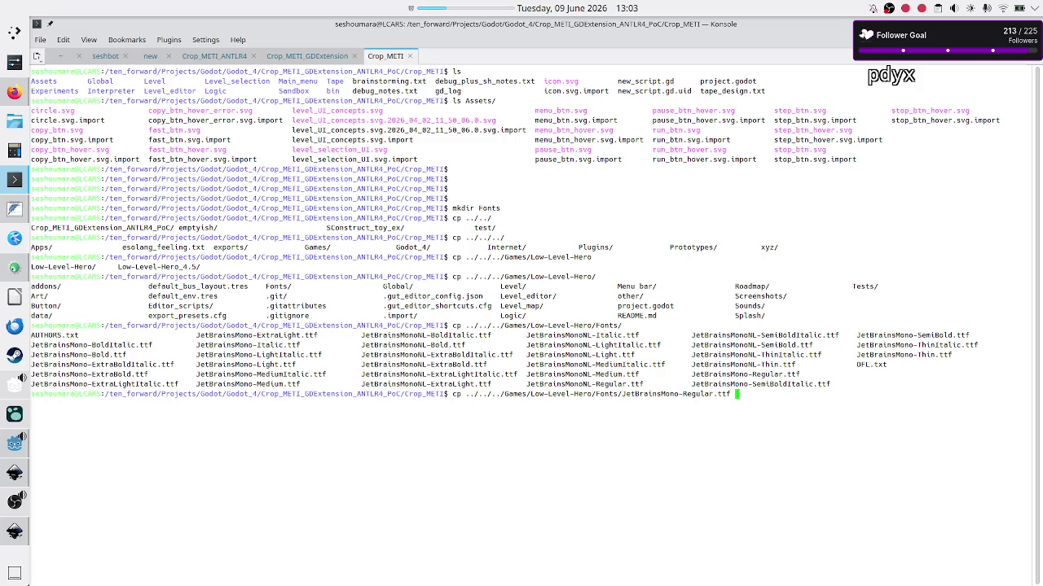
pyautogui.write('.')
pyautogui.press('Return')
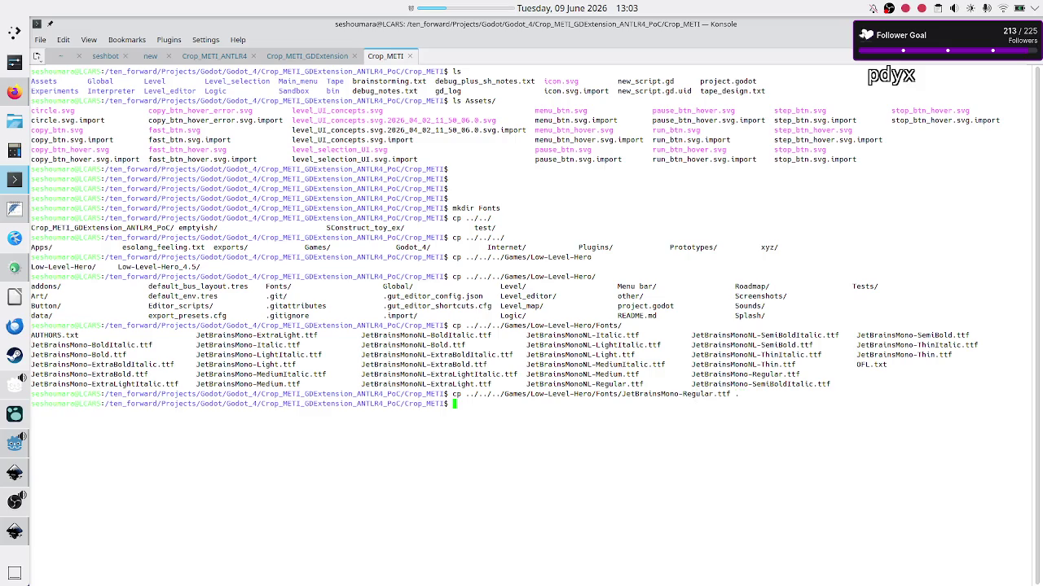
# Step: List the project folder and the Fonts folder to see where the copied font landed
pyautogui.write('ls')
pyautogui.press('Return')
pyautogui.write('clear')
pyautogui.press('Return')
pyautogui.write('ls Fonts/')
pyautogui.press('Return')
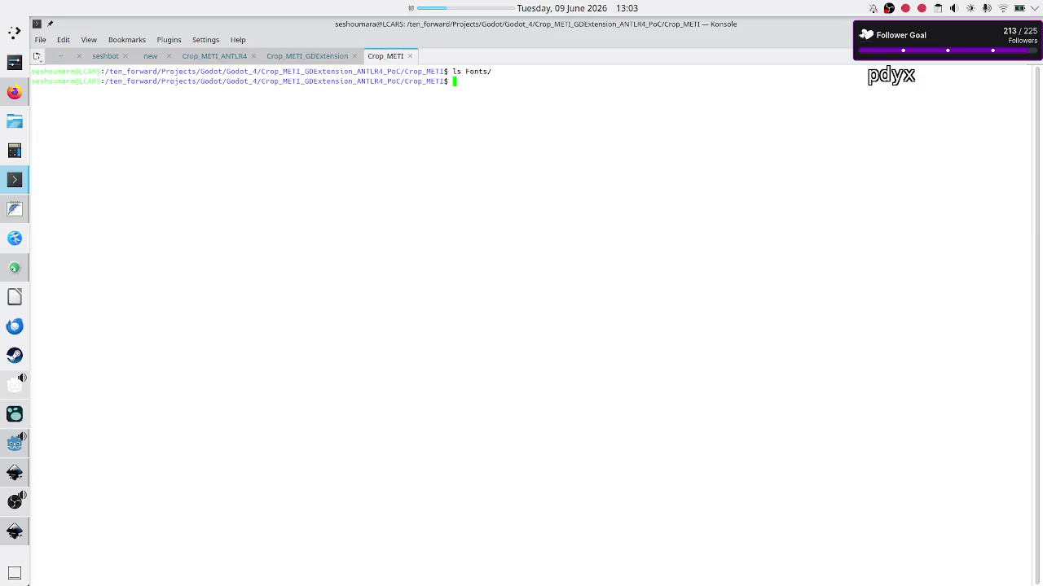
pyautogui.write('ls')
pyautogui.press('Return')
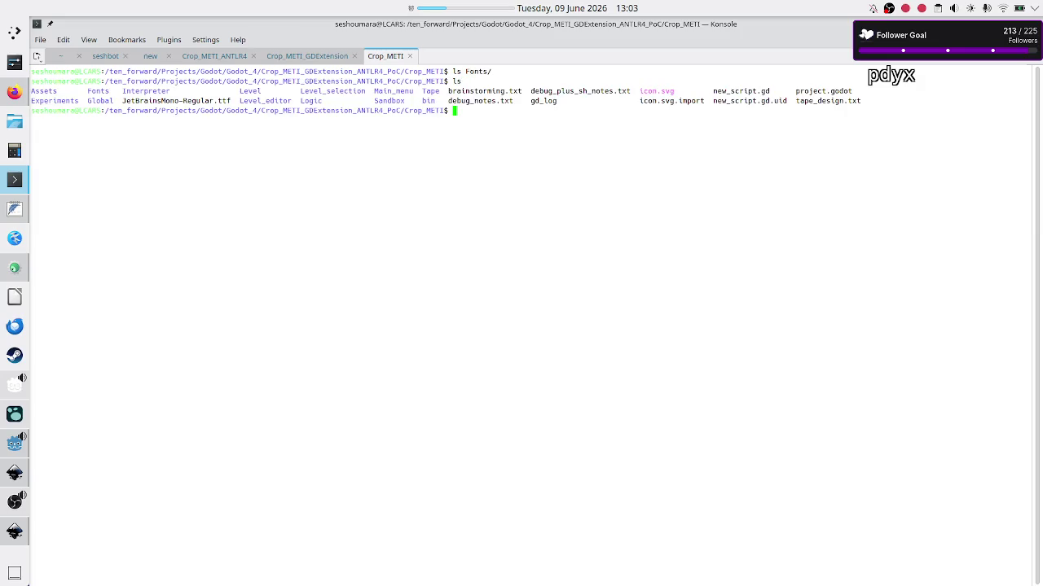
# Step: Move JetBrainsMono-Regular.ttf into Fonts/ with mv and confirm it is listed there
pyautogui.write('mv ')
pyautogui.write('Je')
pyautogui.press('Tab')
pyautogui.write('Fonts/')
pyautogui.press('Return')
pyautogui.write('ls')
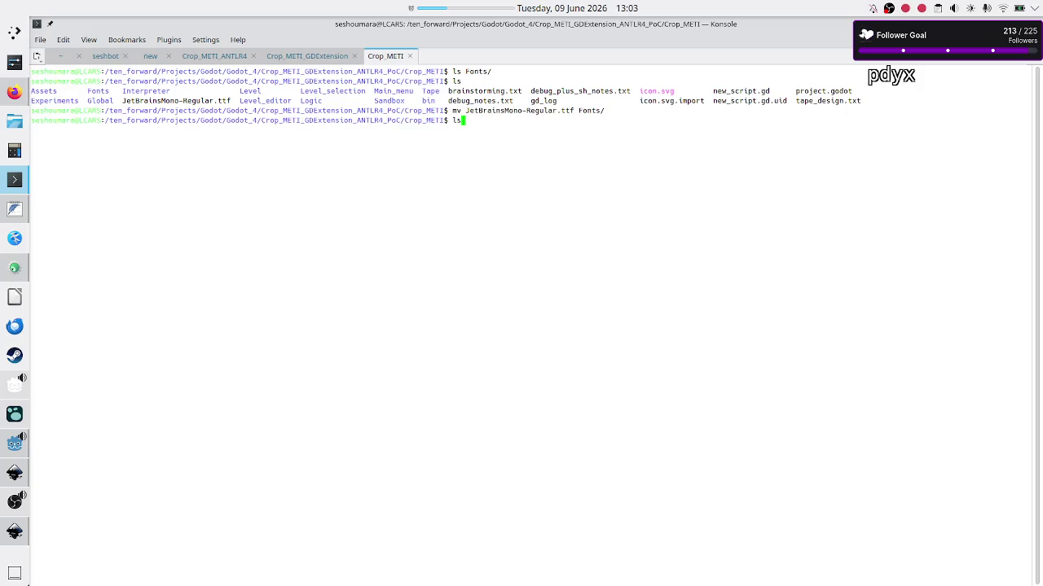
pyautogui.press('Return')
pyautogui.write('ls Fonts/')
pyautogui.press('Return')
pyautogui.hotkey('alt', 'Tab')
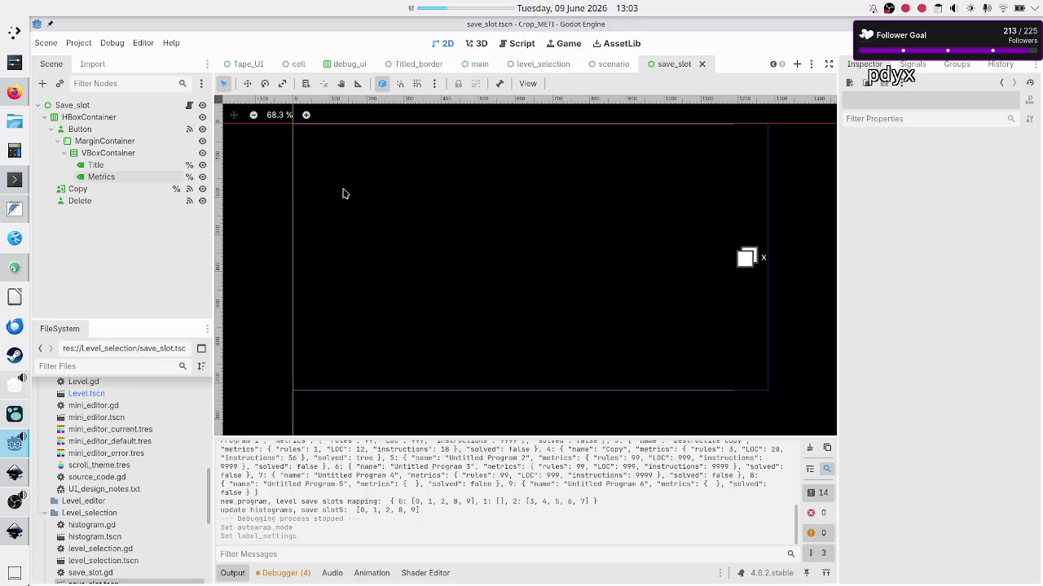
# Step: Select Metrics and quick-load JetBrainsMono-Regular.ttf as its theme font override
pyautogui.click(90, 177)
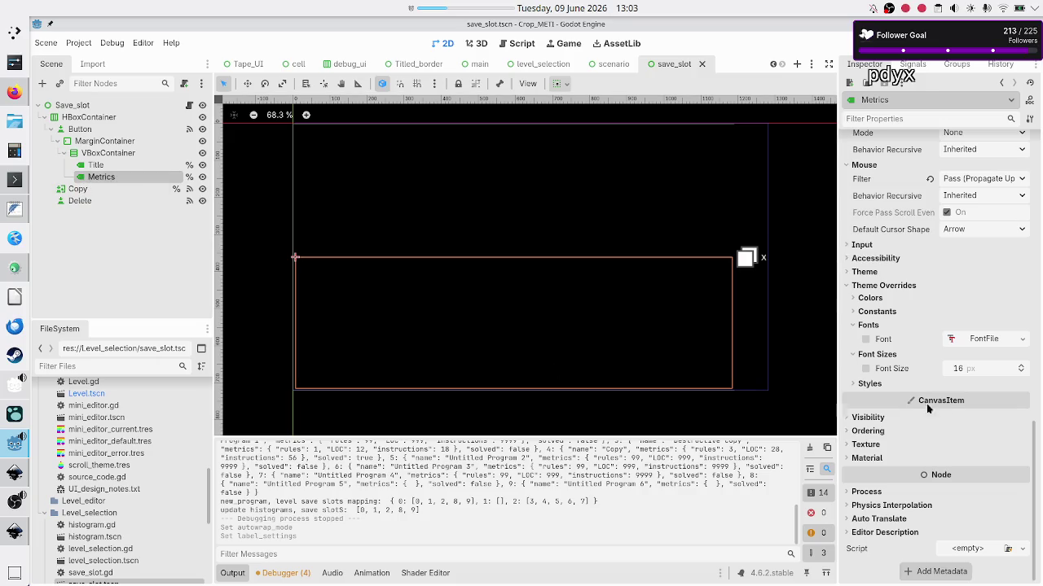
pyautogui.click(1022, 339)
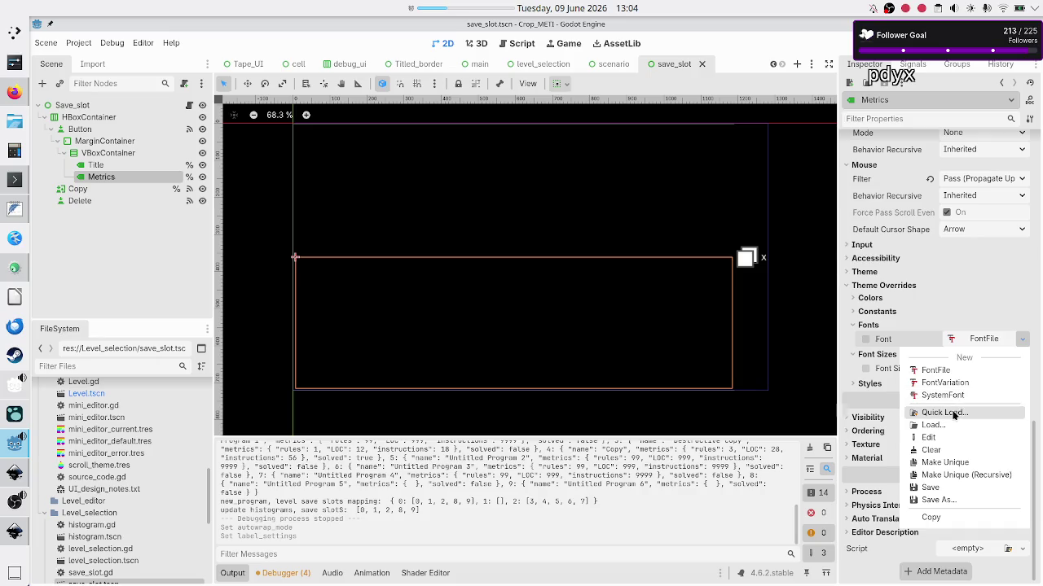
pyautogui.click(945, 413)
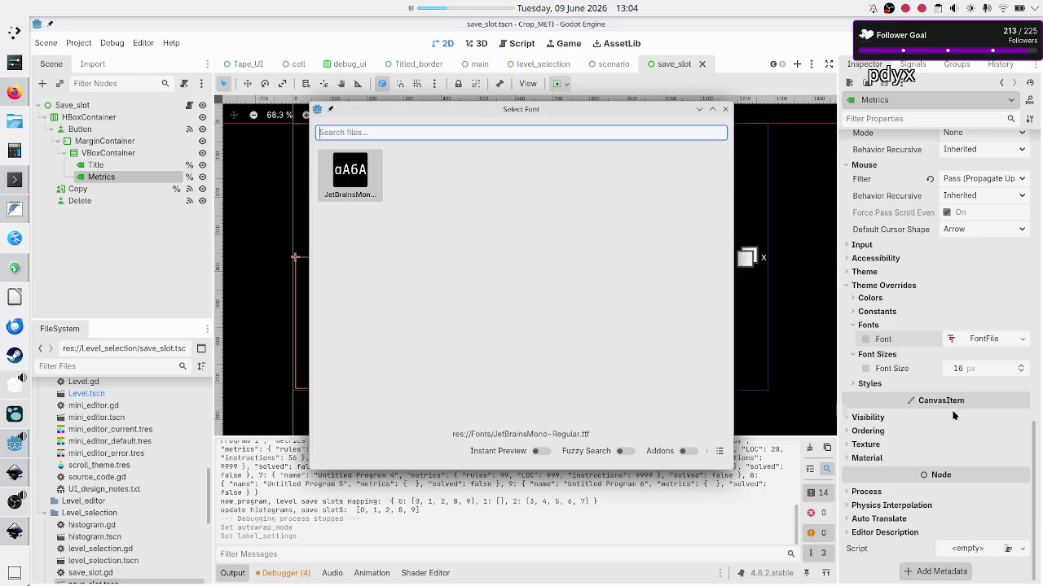
pyautogui.doubleClick(362, 194)
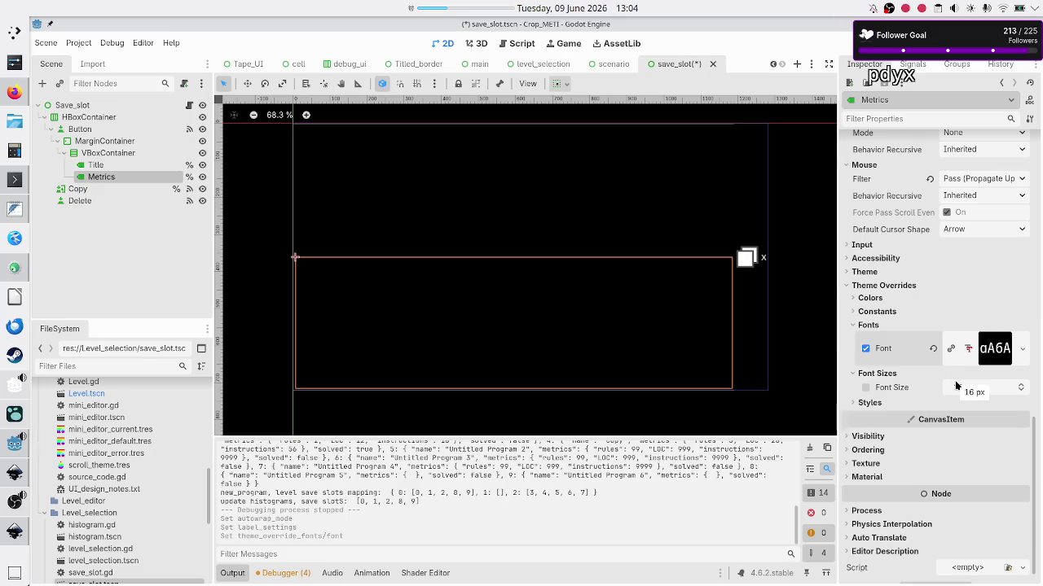
# Step: Inspect the assigned font's resource path and name, and leave the Visibility section's Clip Children disabled
pyautogui.click(992, 350)
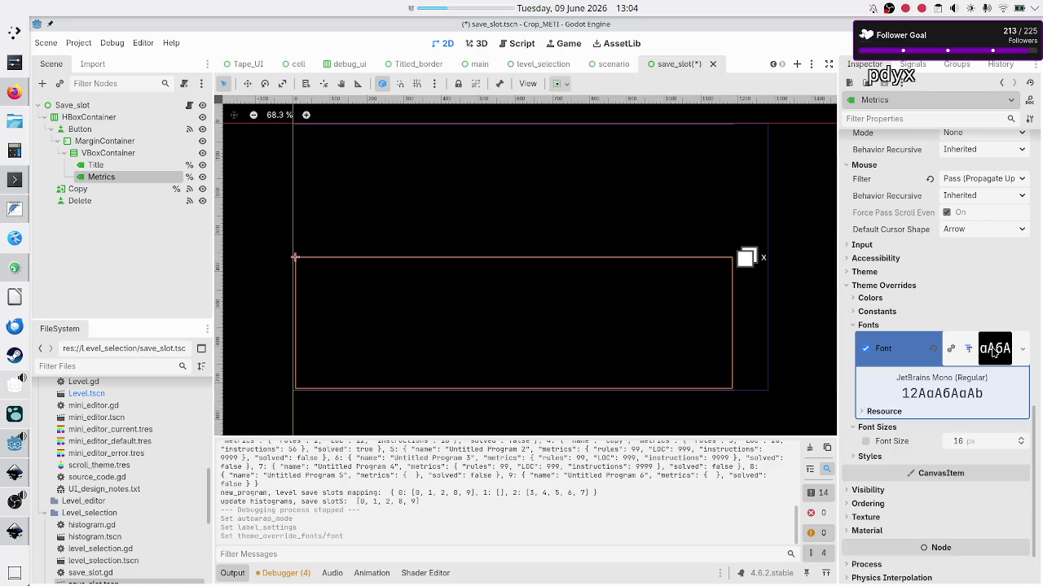
pyautogui.click(901, 412)
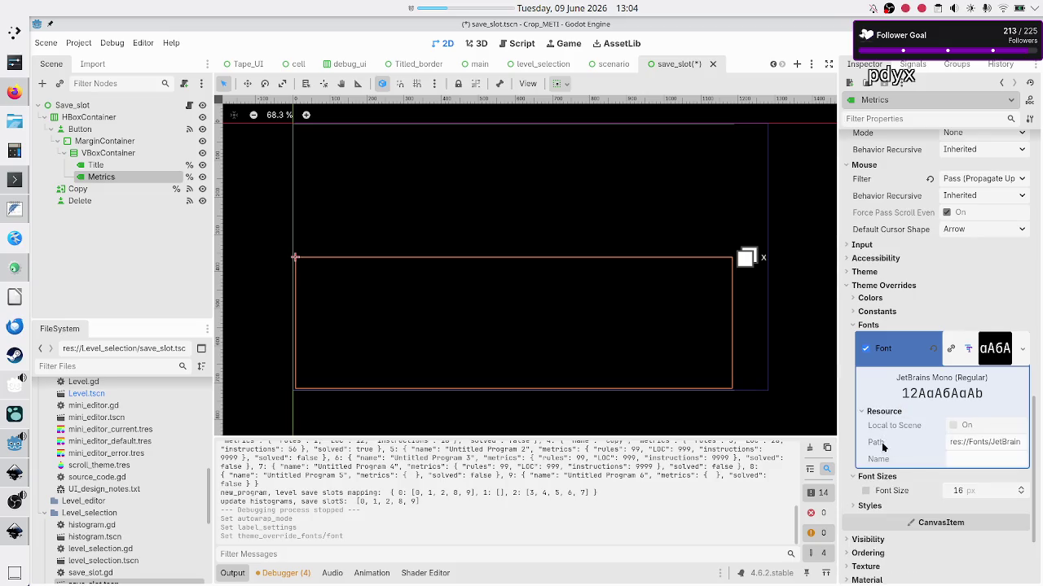
pyautogui.moveTo(885, 461)
pyautogui.scroll(-3, 886, 540)
pyautogui.click(867, 417)
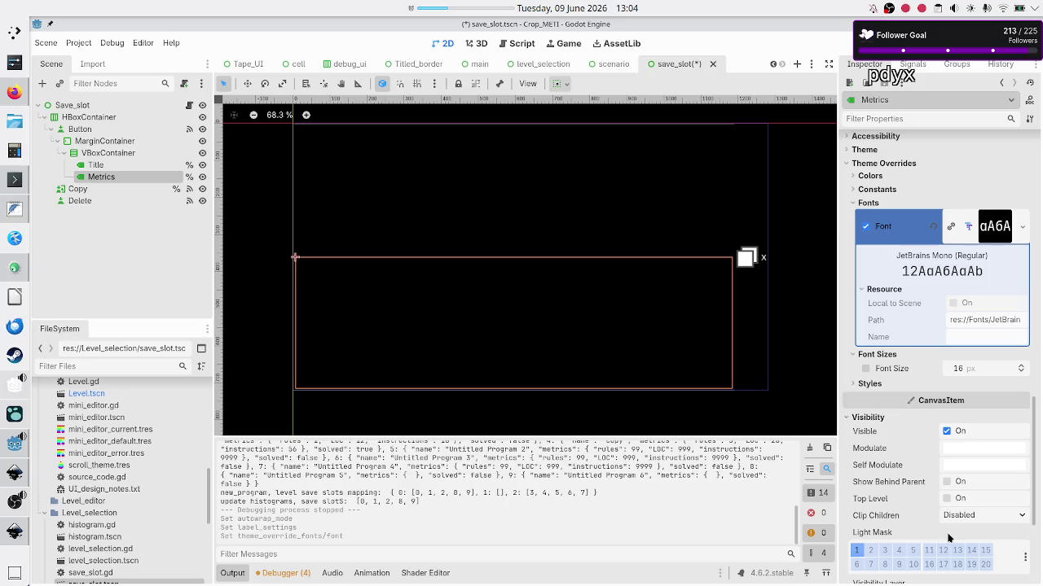
pyautogui.click(982, 517)
pyautogui.click(982, 517)
# Step: Scroll through the Metrics label's Inspector, expanding the Displayed Text and BiDi sections
pyautogui.scroll(5, 906, 449)
pyautogui.scroll(2, 906, 449)
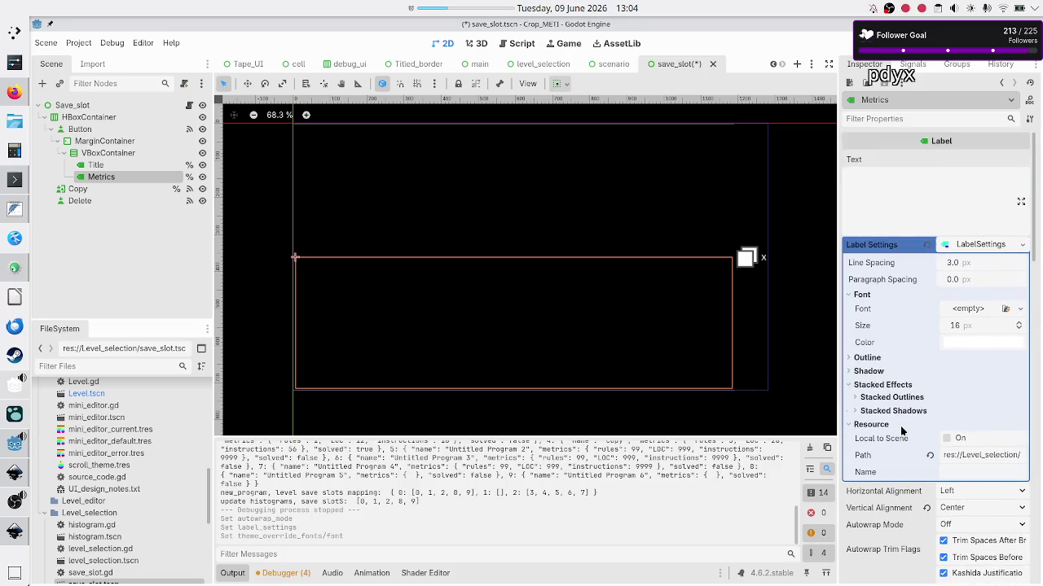
pyautogui.scroll(-6, 918, 431)
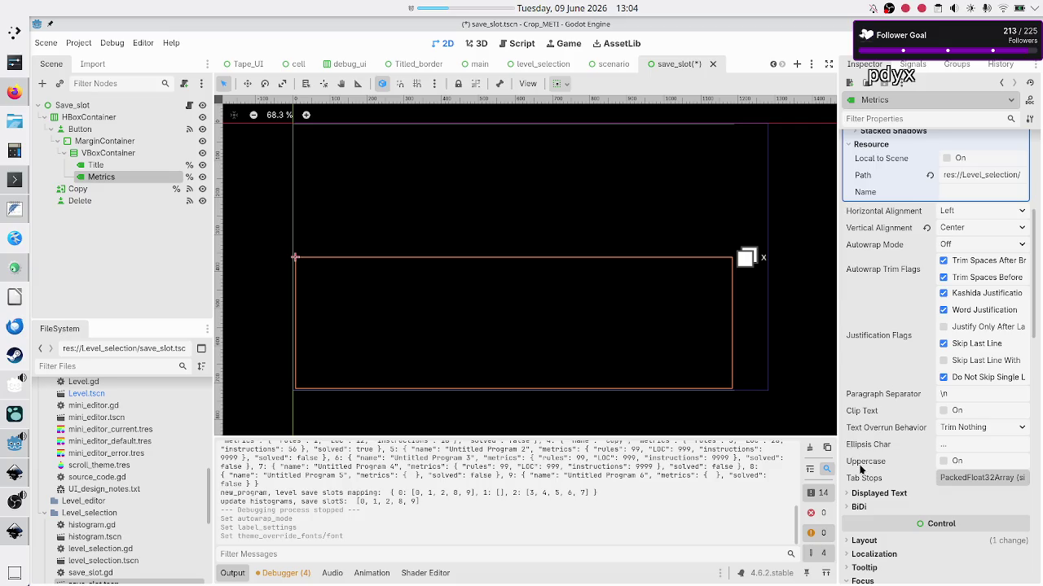
pyautogui.click(869, 493)
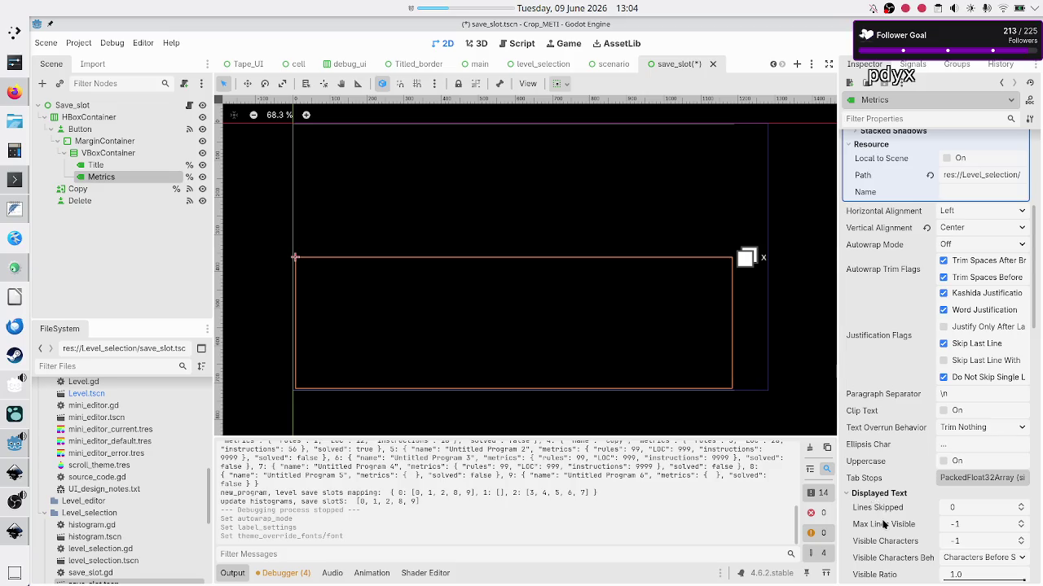
pyautogui.scroll(-5, 883, 524)
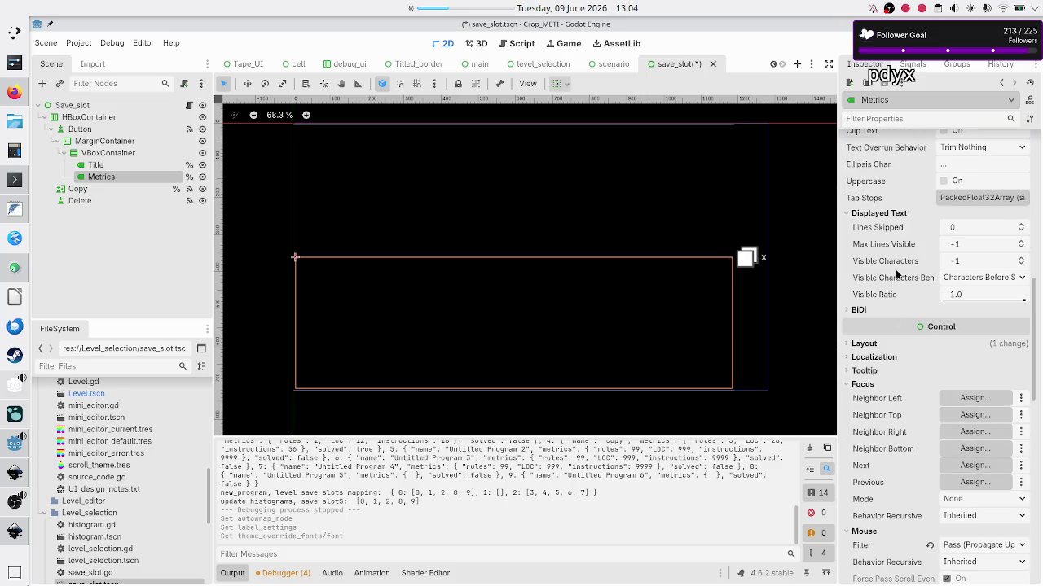
pyautogui.moveTo(895, 301)
pyautogui.click(851, 310)
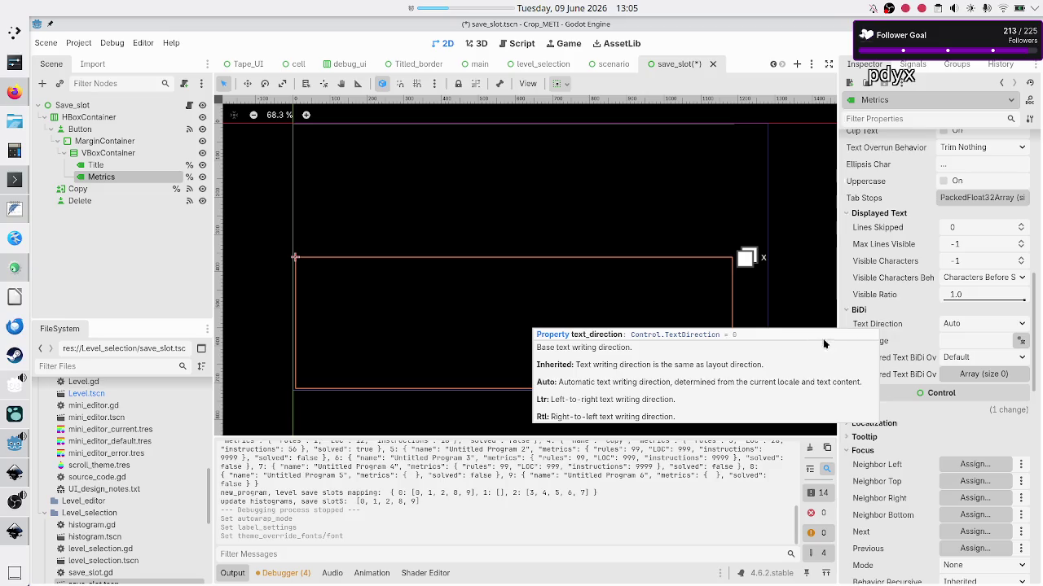
pyautogui.hotkey('alt', 'Tab')
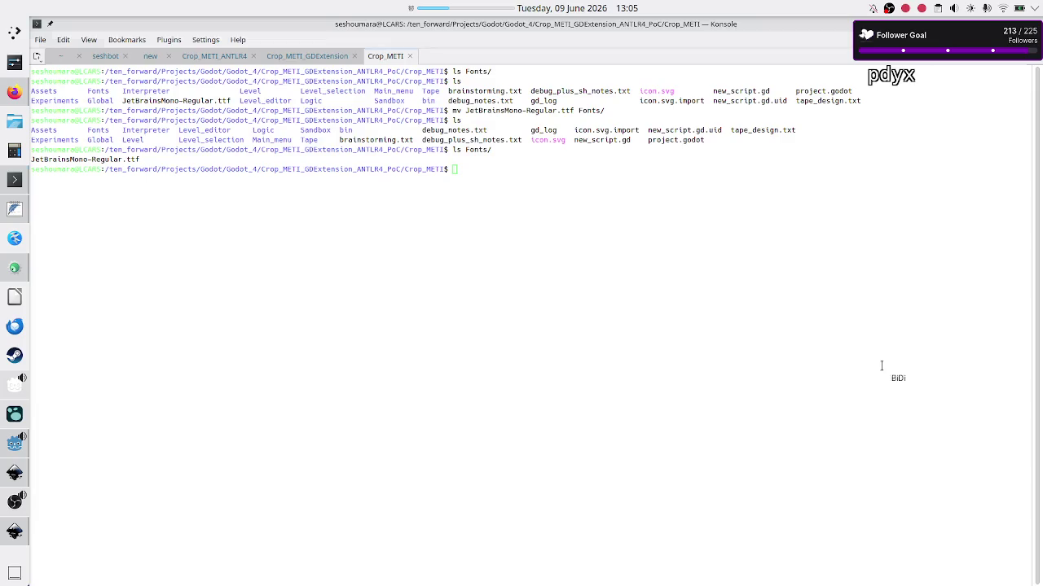
# Step: Bring up the Duck.ai chat in Firefox and put the cursor in the Reply field
pyautogui.click(15, 92)
pyautogui.click(457, 530)
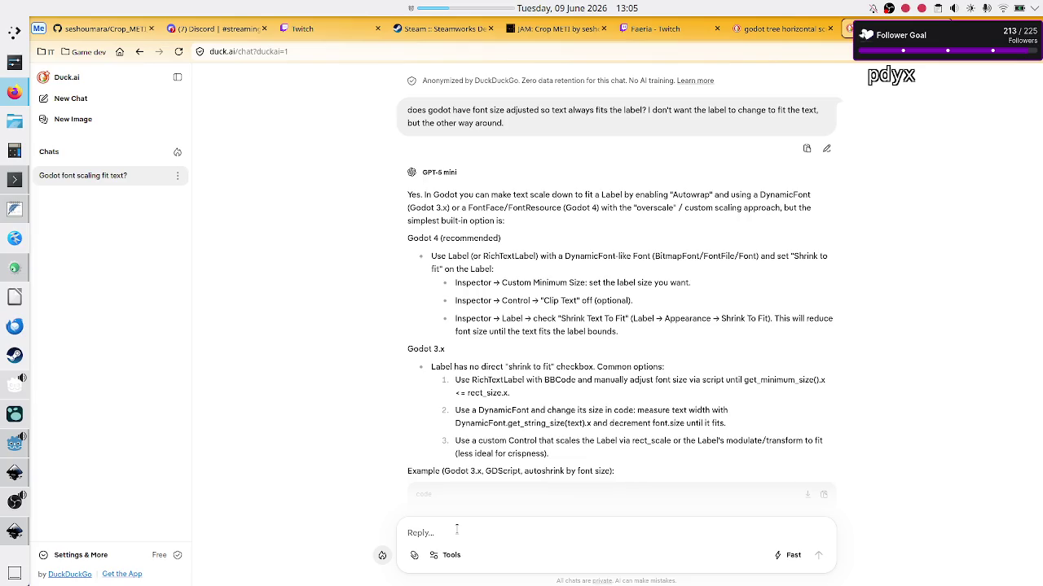
# Step: Ask Duck.ai why the Godot 4.6 Label has no Shrink text to fit and the font no overscale
pyautogui.write("I don't see the opt")
pyautogui.write('ion Sh')
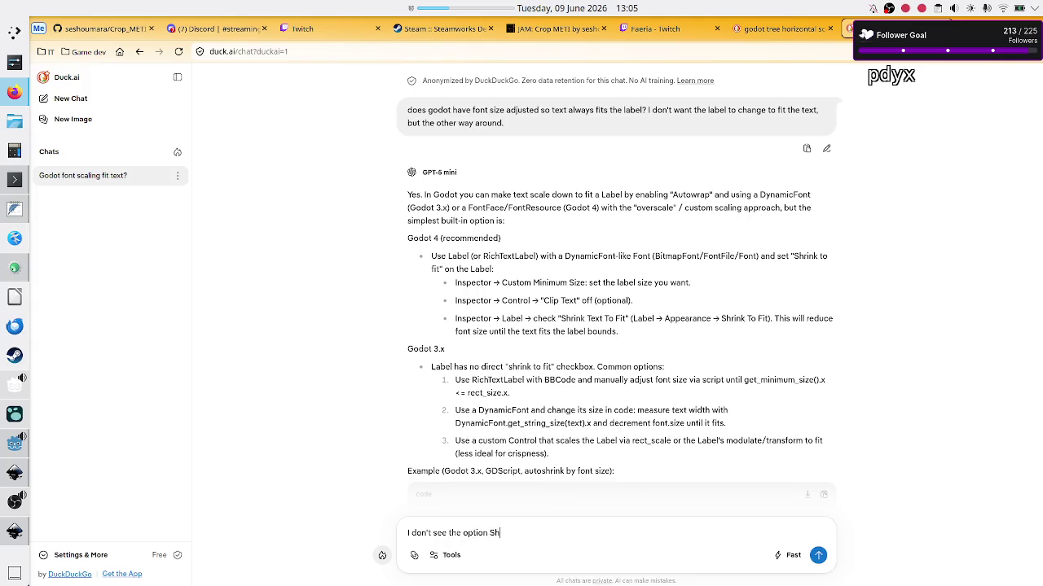
pyautogui.write('rin')
pyautogui.press('BackSpace')
pyautogui.press('BackSpace')
pyautogui.press('BackSpace')
pyautogui.write('text t')
pyautogui.write('o fit on the Godot 4.')
pyautogui.write('6 L')
pyautogui.write('abel node. Nor do')
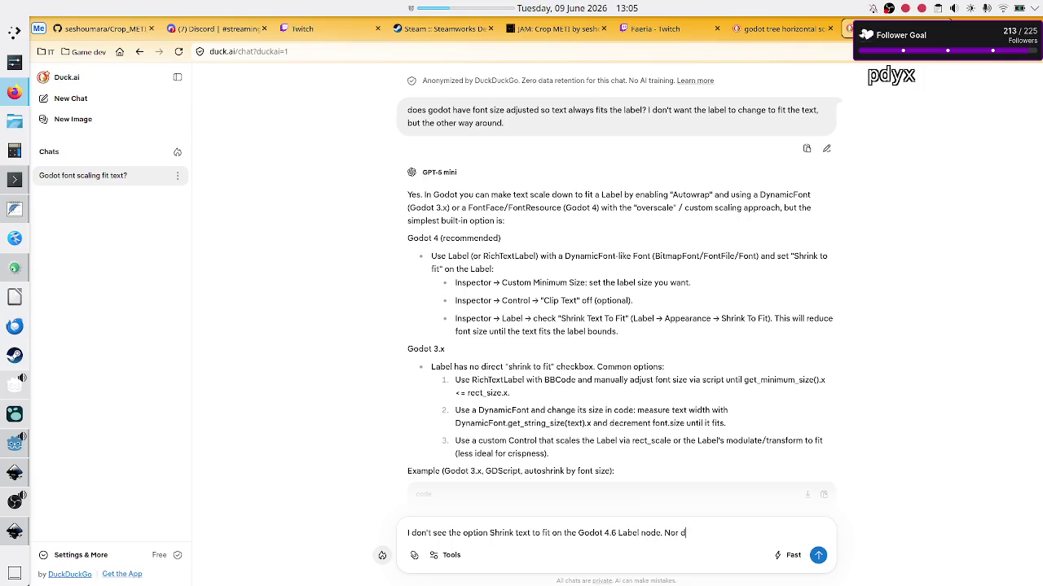
pyautogui.write(' I see o')
pyautogui.write('verscale on the font')
pyautogui.write(' for the ')
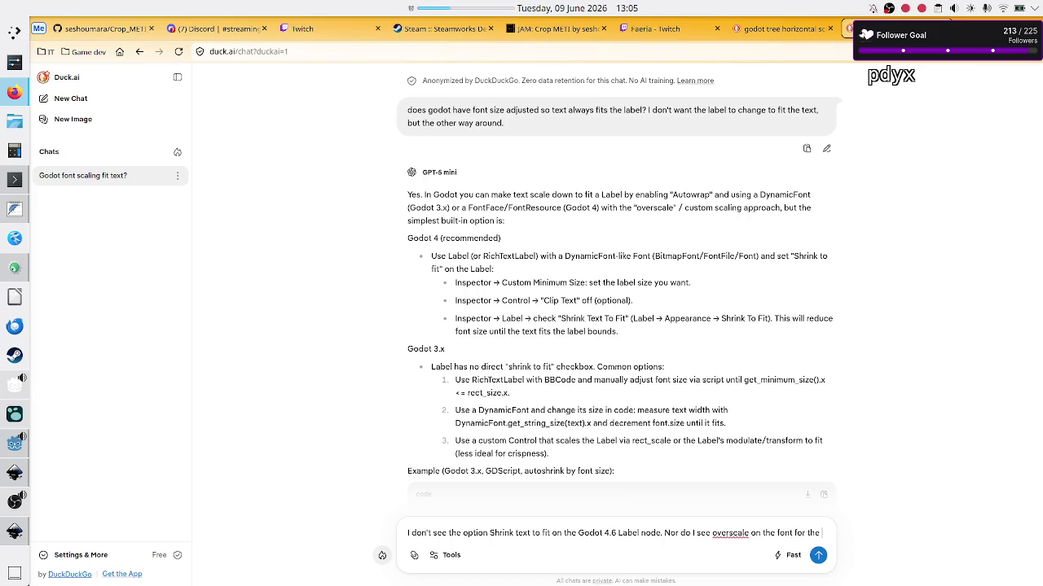
pyautogui.write('same version.')
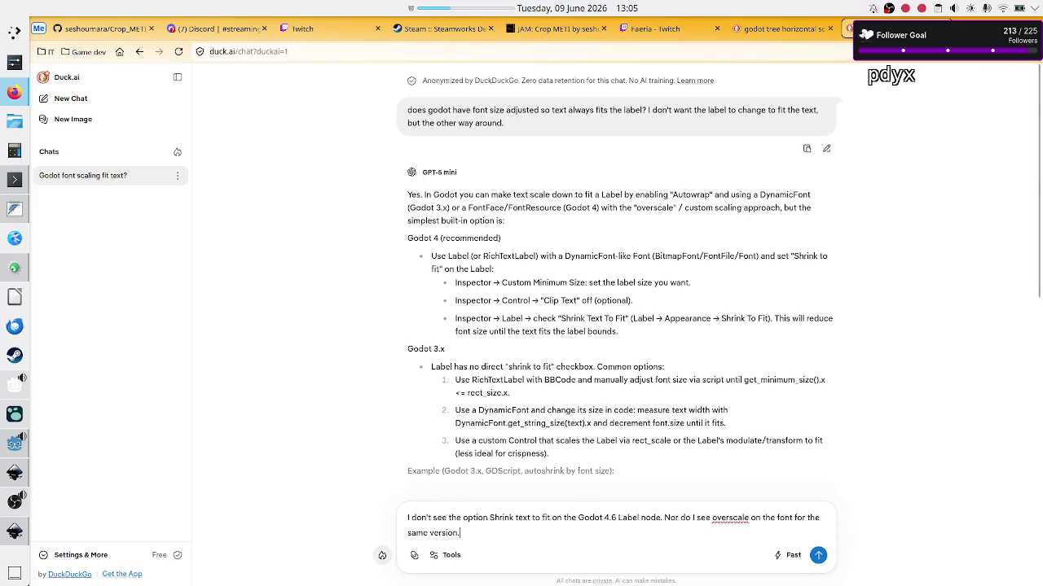
pyautogui.press('Return')
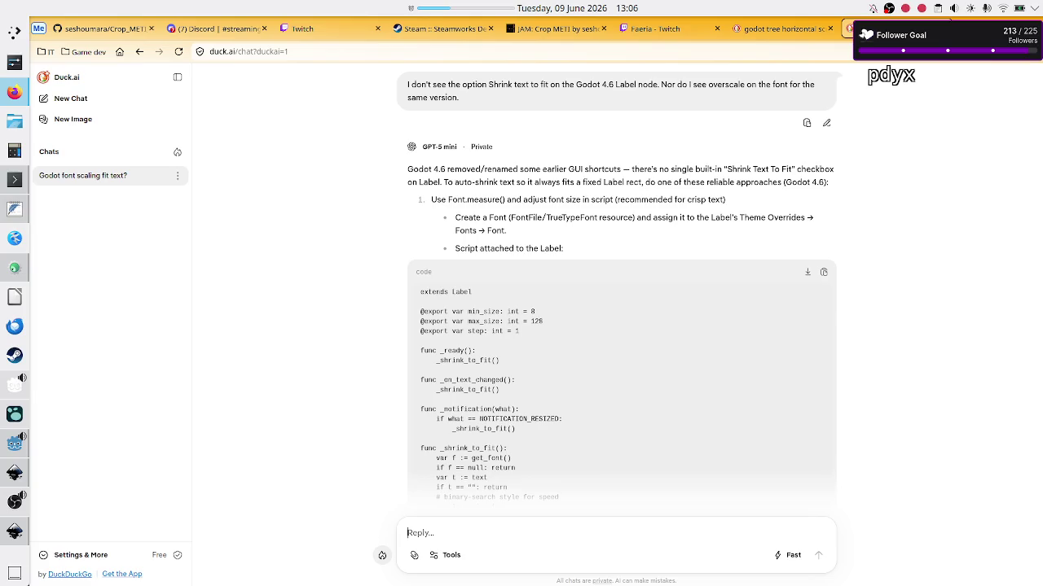
pyautogui.scroll(-3, 604, 357)
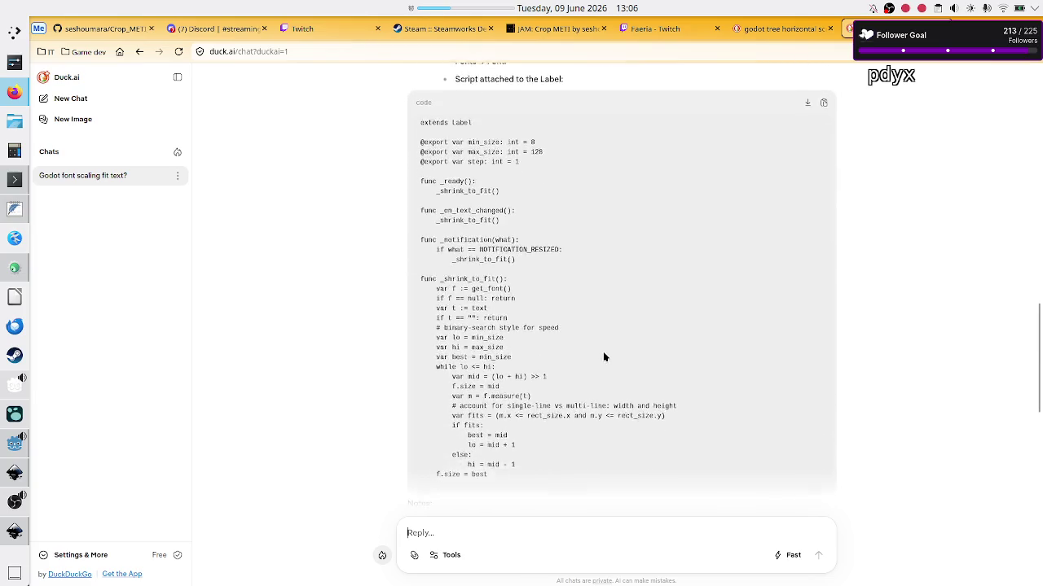
pyautogui.scroll(-2, 604, 357)
pyautogui.scroll(1, 538, 326)
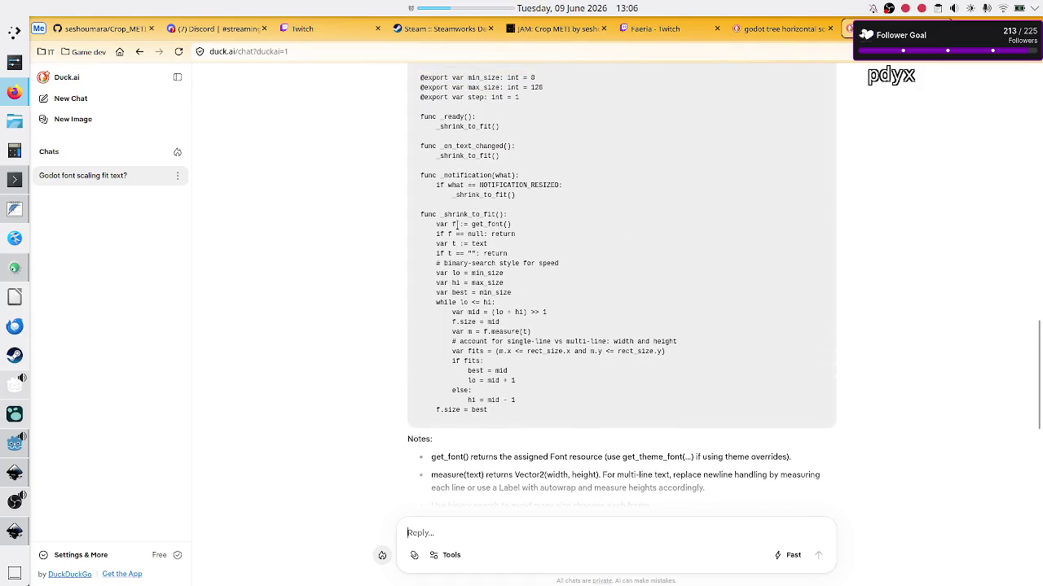
pyautogui.moveTo(447, 211)
pyautogui.mouseDown()
pyautogui.moveTo(489, 299)
pyautogui.moveTo(475, 323)
pyautogui.mouseUp()
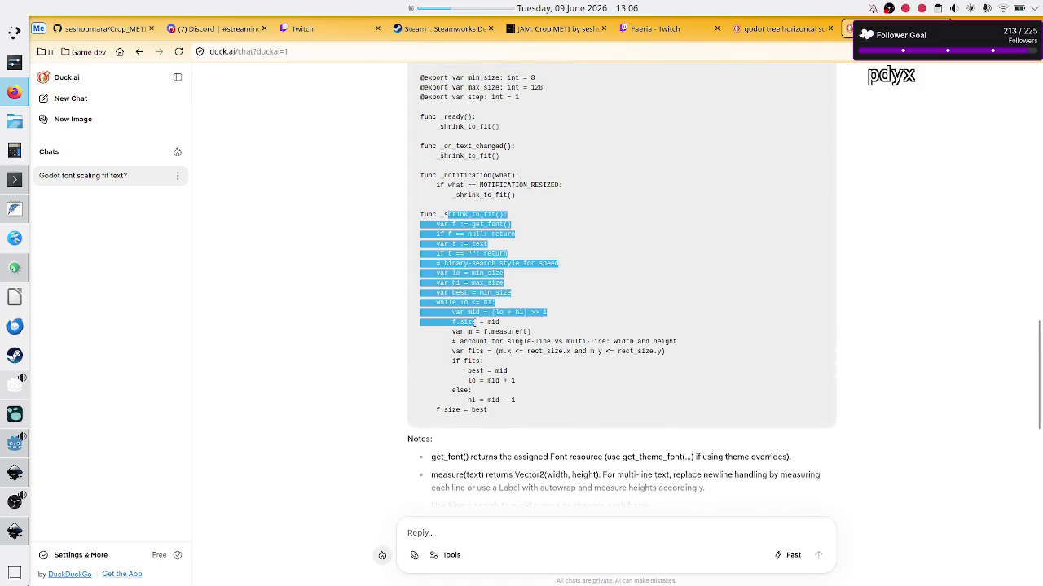
pyautogui.click(475, 322)
pyautogui.moveTo(454, 215)
pyautogui.mouseDown()
pyautogui.moveTo(483, 303)
pyautogui.moveTo(484, 372)
pyautogui.mouseUp()
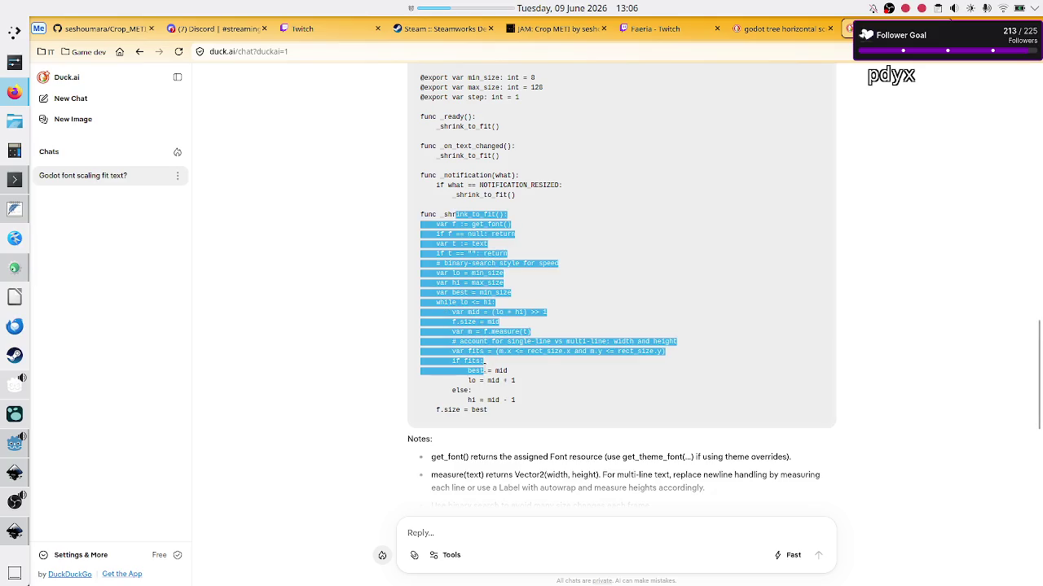
pyautogui.click(486, 371)
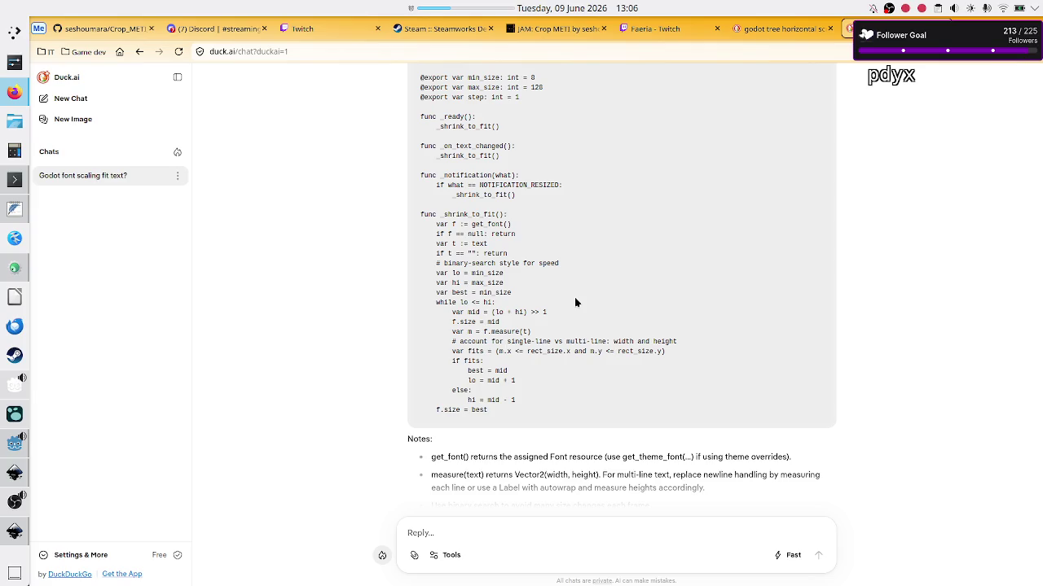
pyautogui.scroll(-3, 522, 285)
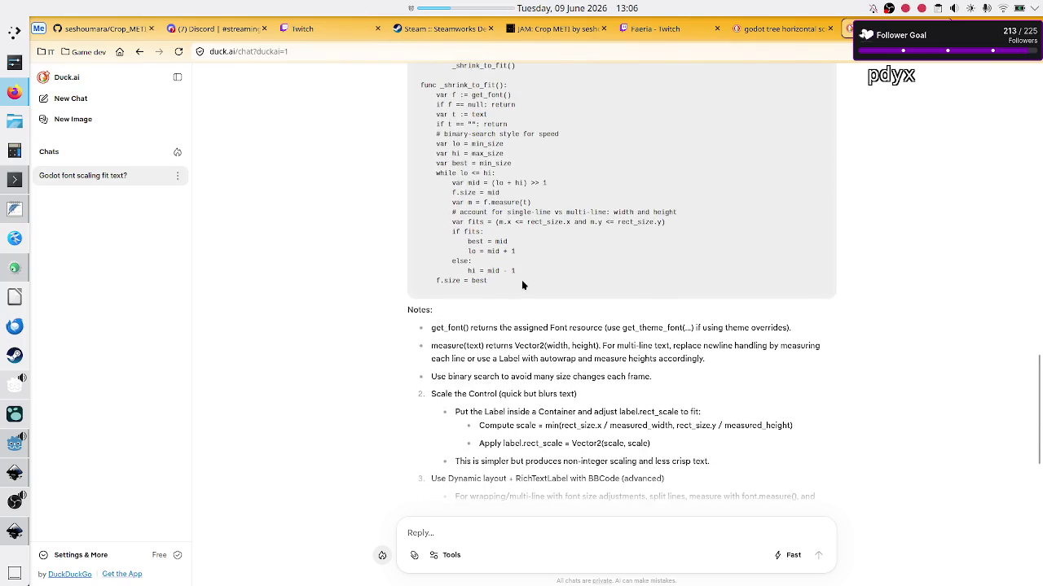
pyautogui.scroll(-2, 522, 284)
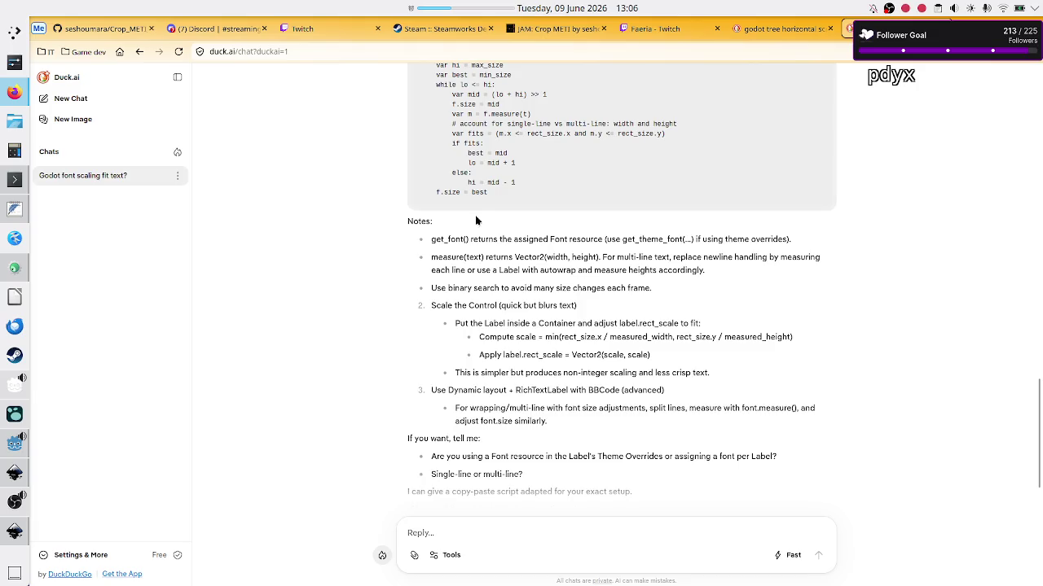
pyautogui.moveTo(434, 240); pyautogui.dragTo(465, 259)
pyautogui.click(464, 255)
pyautogui.scroll(3, 464, 253)
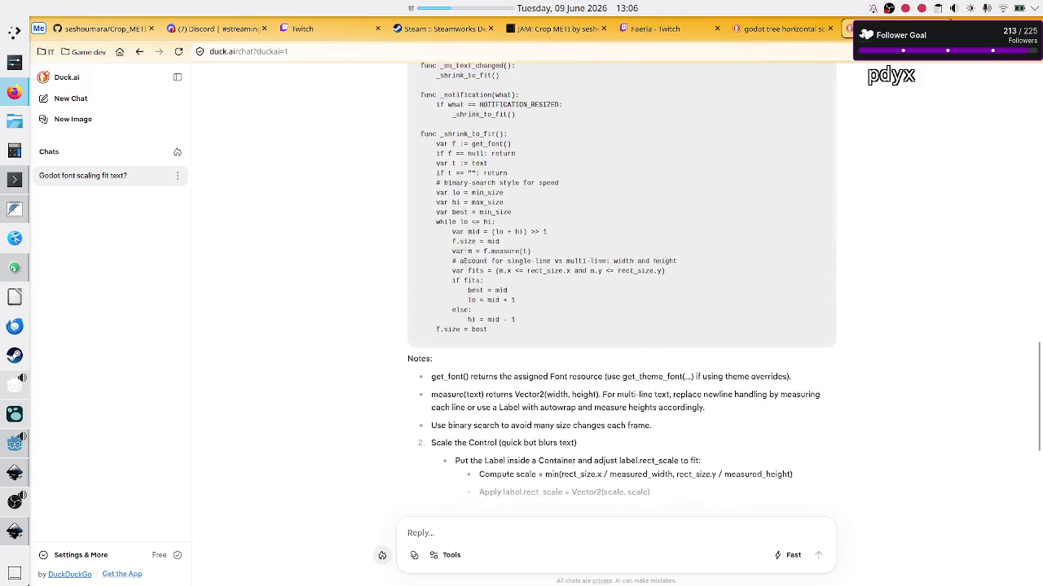
pyautogui.scroll(1, 464, 253)
pyautogui.scroll(3, 465, 256)
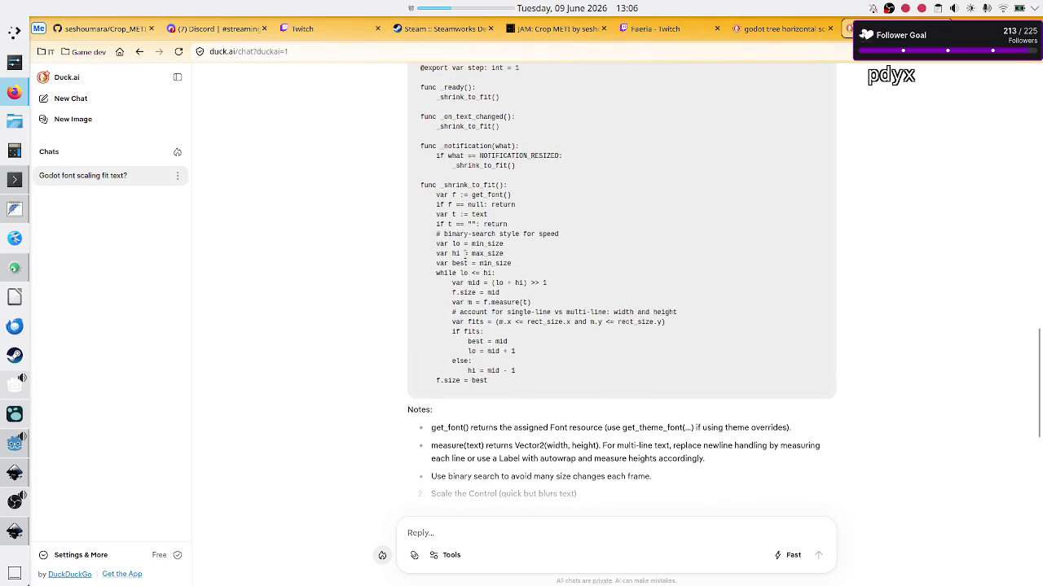
pyautogui.scroll(1, 466, 257)
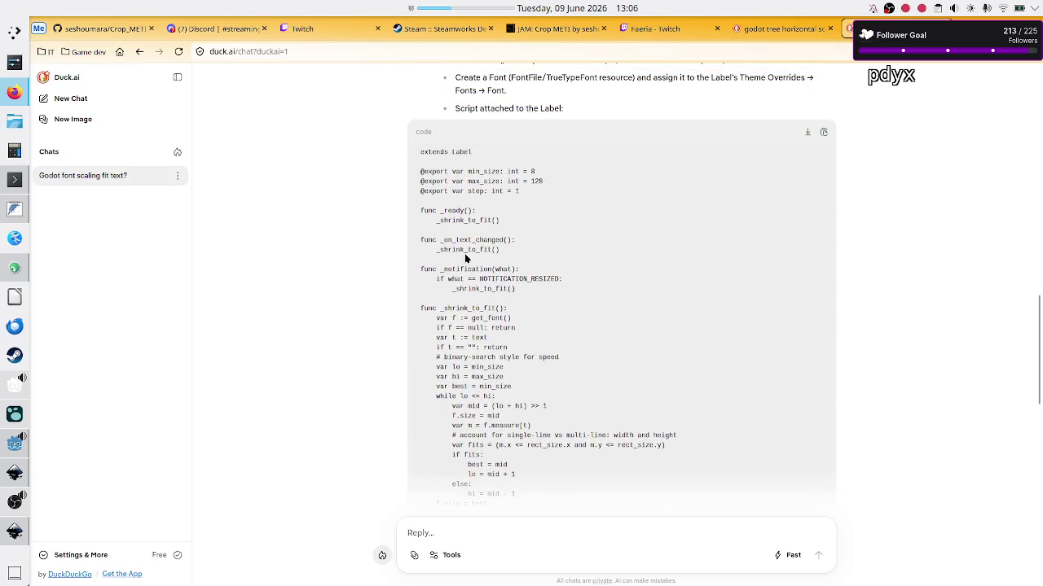
pyautogui.scroll(-2, 465, 258)
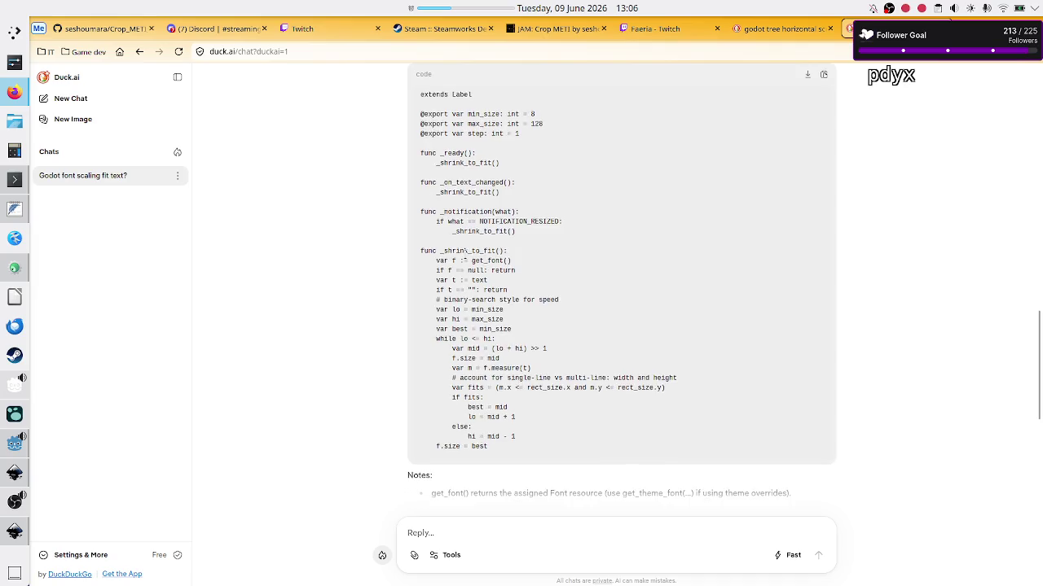
pyautogui.doubleClick(485, 257)
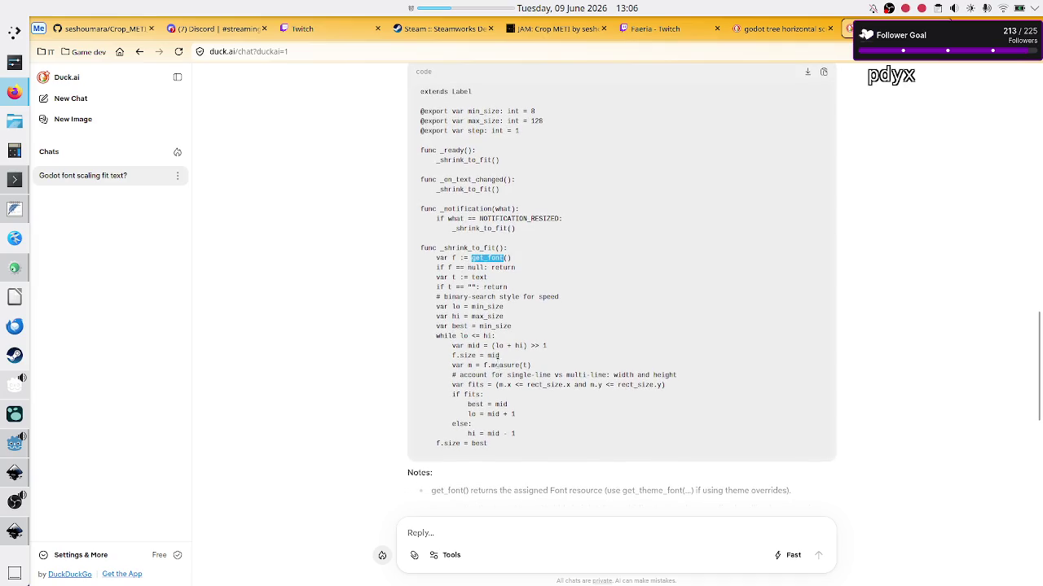
pyautogui.doubleClick(504, 365)
pyautogui.click(554, 384)
pyautogui.scroll(-3, 637, 335)
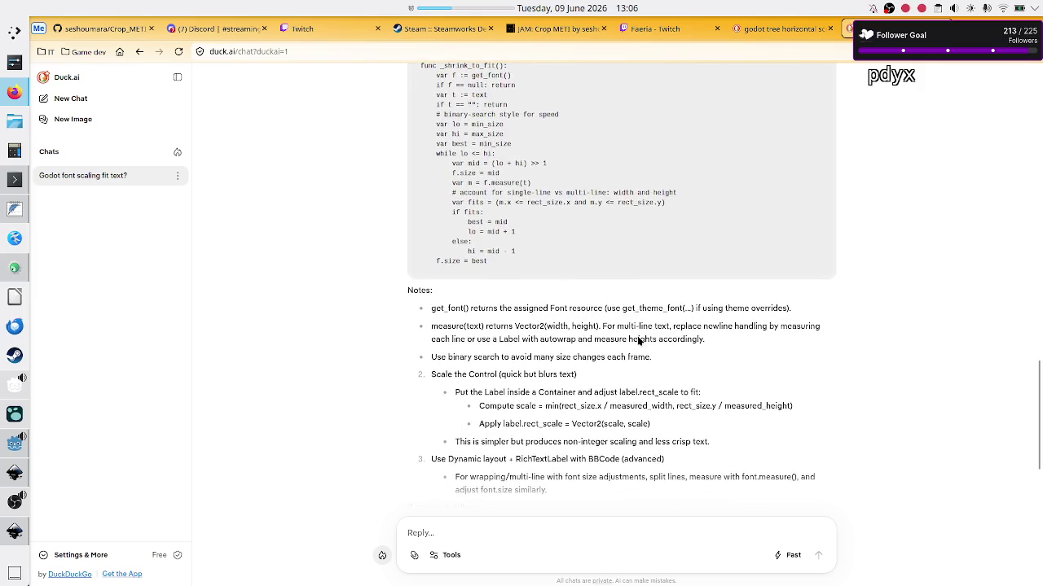
pyautogui.scroll(-3, 637, 338)
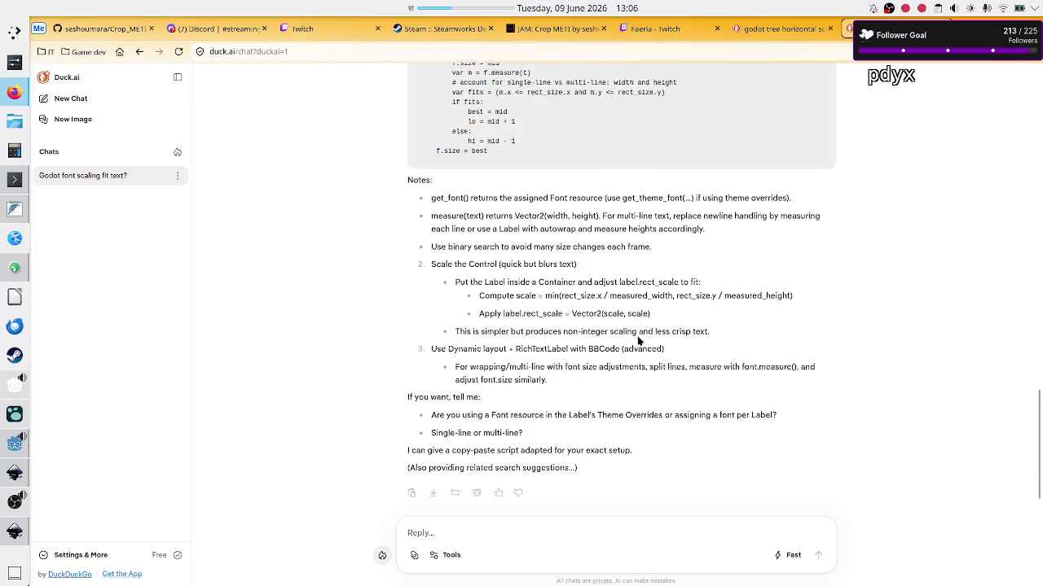
pyautogui.scroll(10, 638, 337)
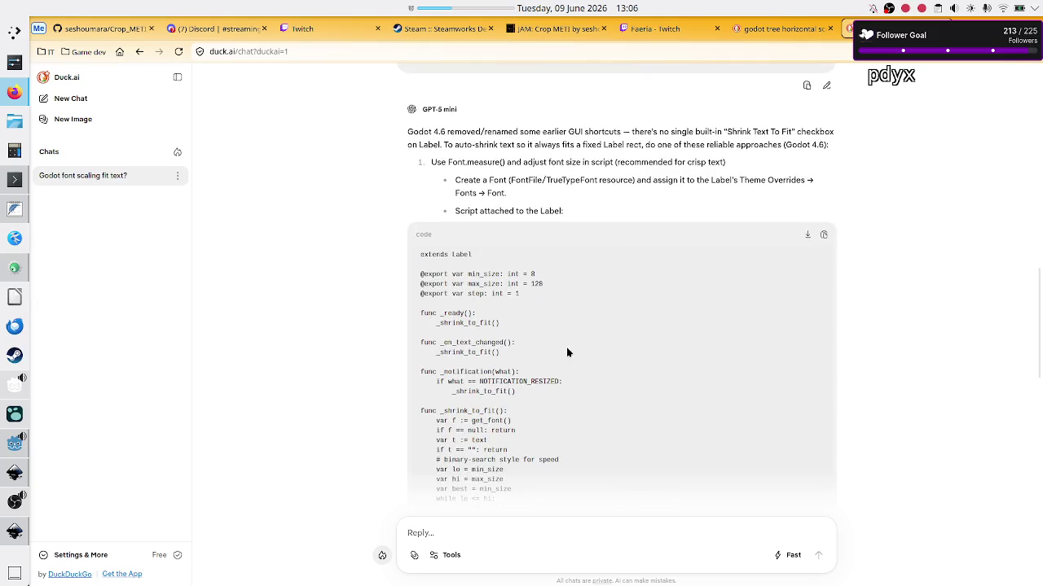
pyautogui.scroll(-3, 564, 352)
pyautogui.scroll(-7, 561, 353)
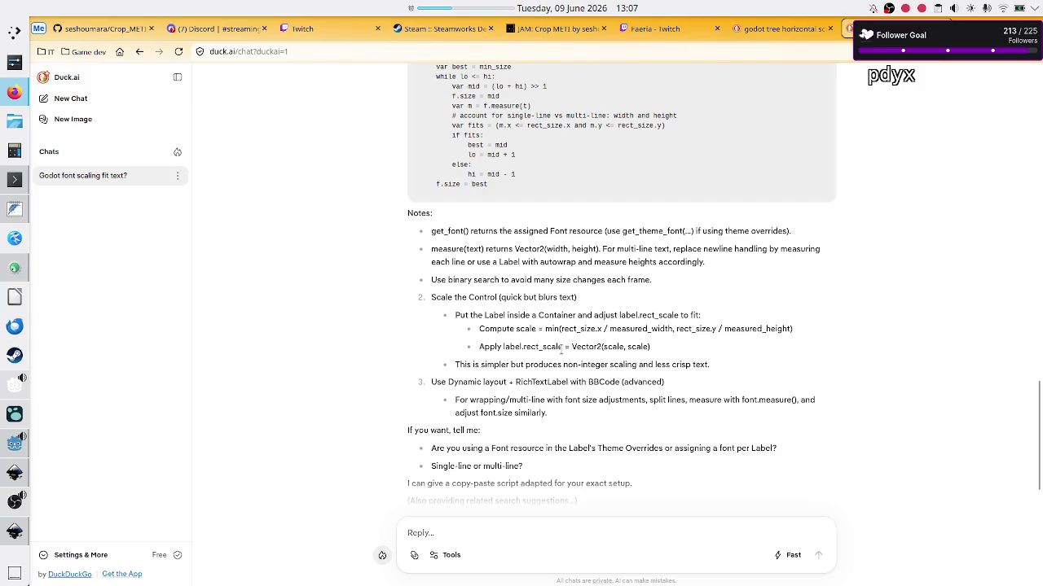
pyautogui.scroll(9, 560, 349)
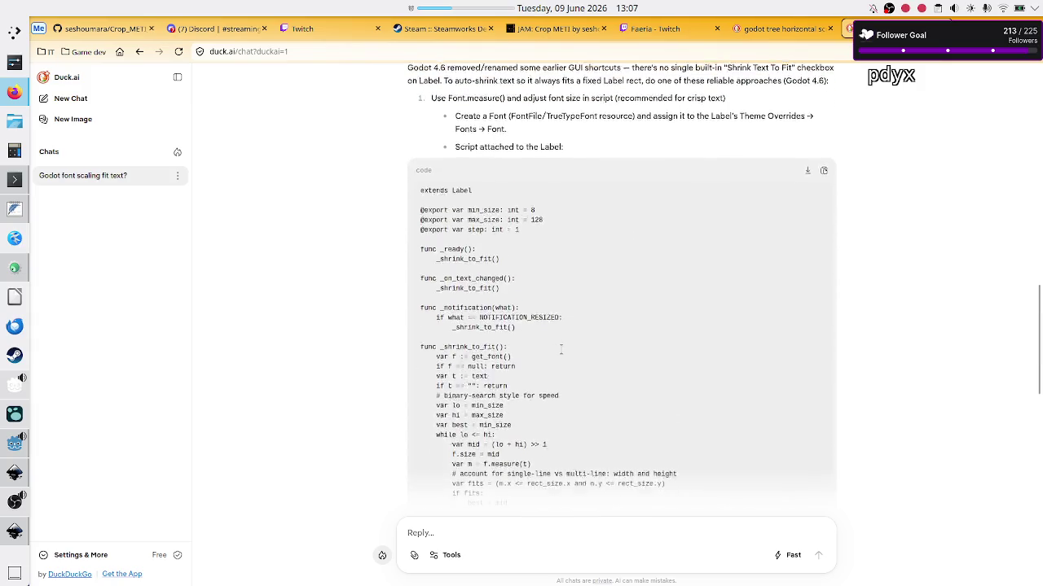
pyautogui.scroll(-1, 561, 349)
pyautogui.moveTo(470, 312); pyautogui.dragTo(515, 469)
pyautogui.click(514, 469)
pyautogui.scroll(-5, 515, 364)
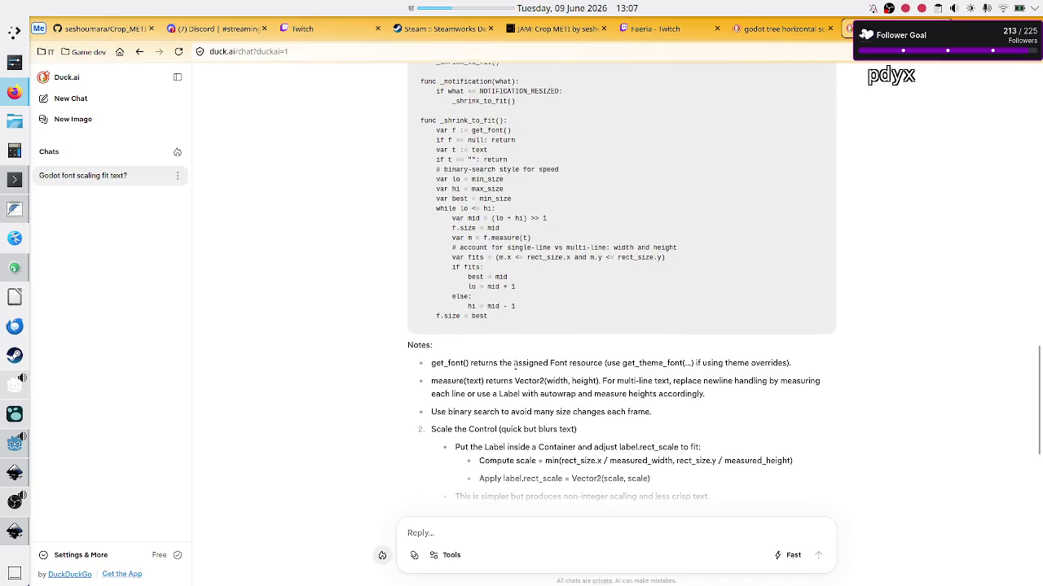
pyautogui.scroll(-3, 514, 364)
pyautogui.scroll(1, 515, 365)
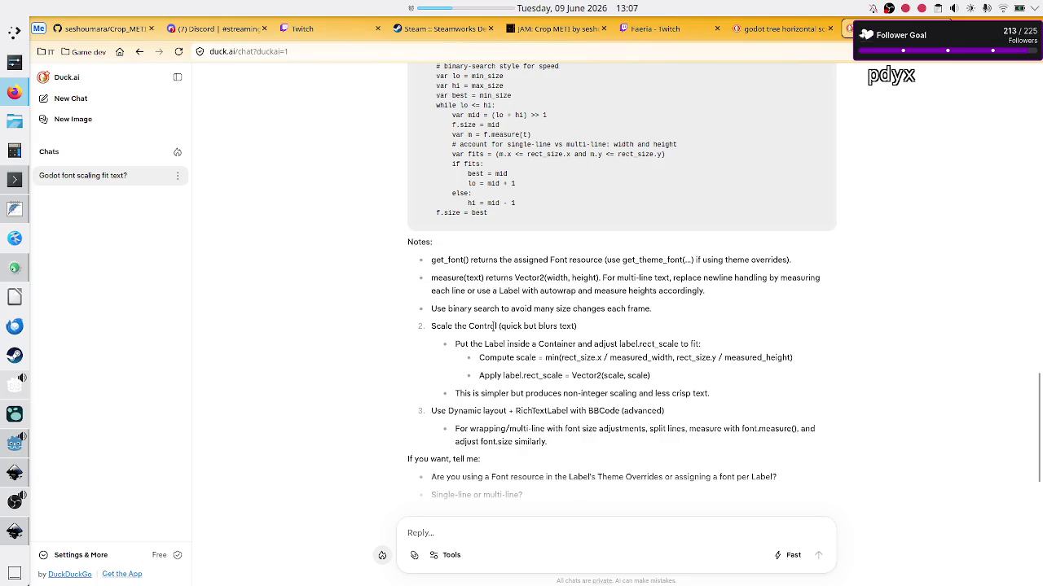
pyautogui.moveTo(450, 326)
pyautogui.mouseDown()
pyautogui.moveTo(576, 325)
pyautogui.moveTo(576, 345)
pyautogui.mouseUp()
pyautogui.click(576, 325)
pyautogui.click(575, 344)
pyautogui.moveTo(530, 325); pyautogui.dragTo(431, 325)
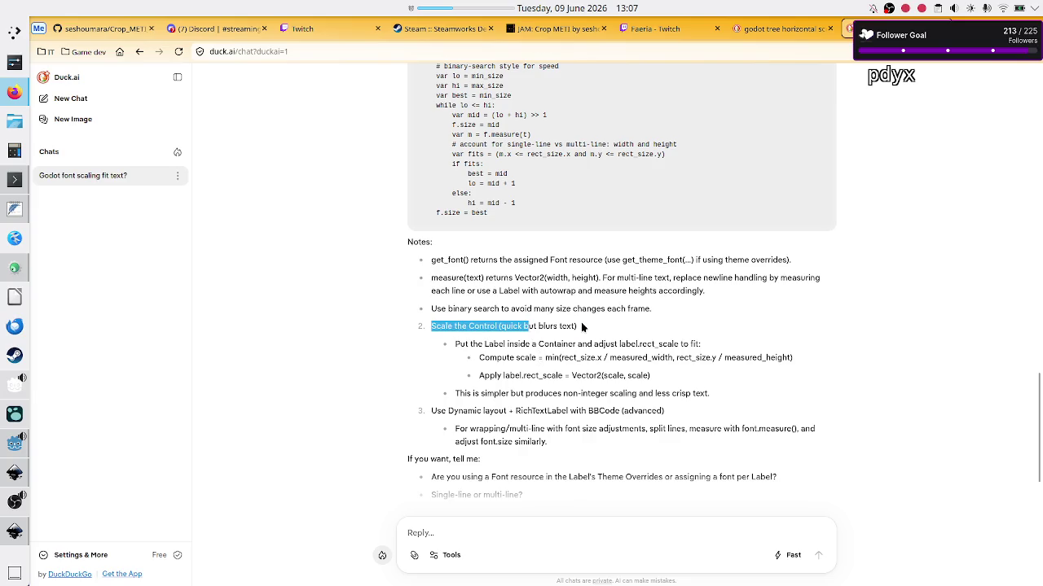
pyautogui.click(583, 326)
pyautogui.moveTo(506, 395); pyautogui.dragTo(653, 394)
pyautogui.click(653, 394)
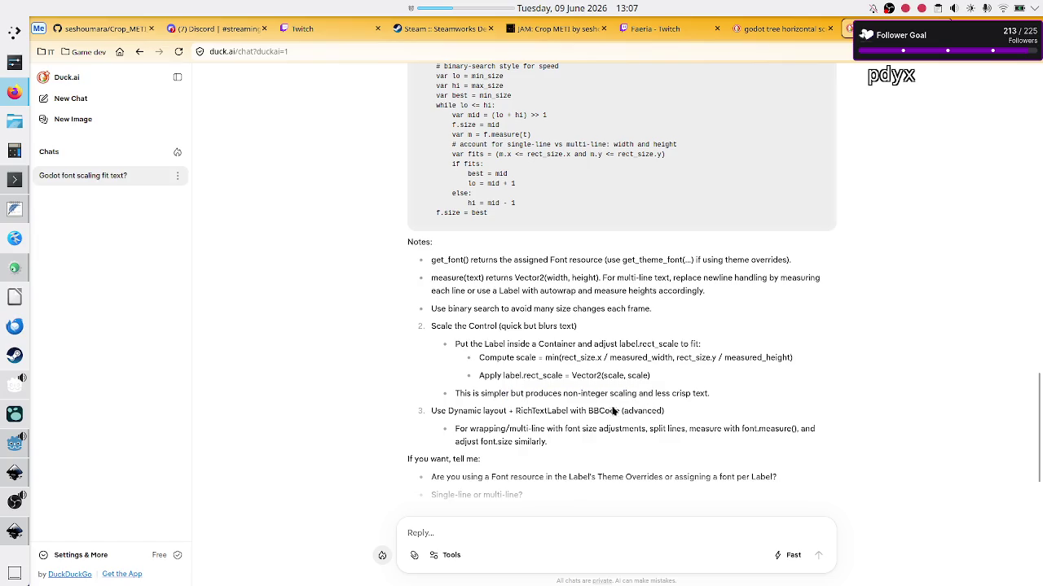
pyautogui.moveTo(474, 412); pyautogui.dragTo(562, 411)
pyautogui.doubleClick(560, 411)
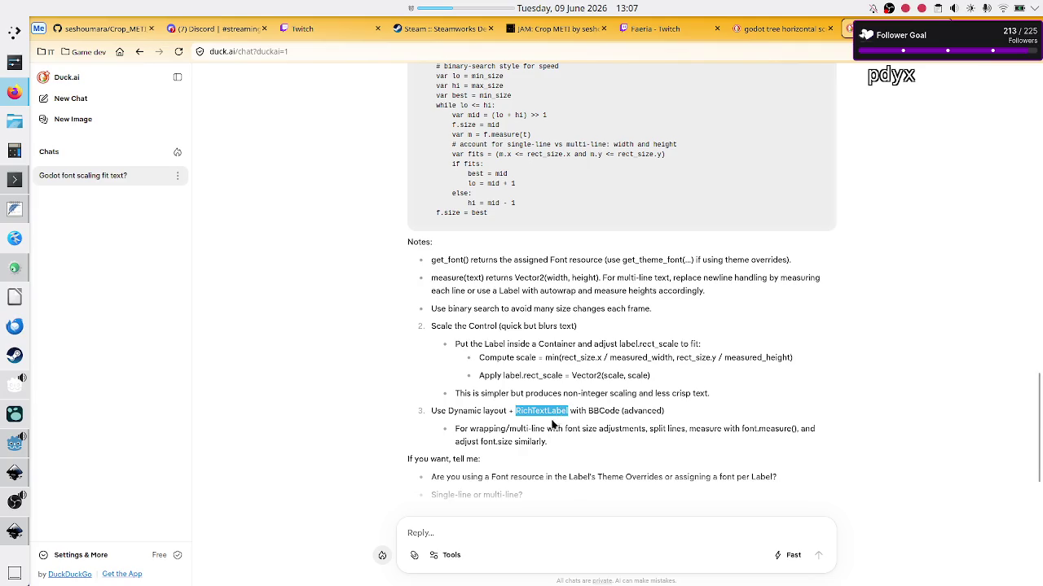
pyautogui.doubleClick(602, 412)
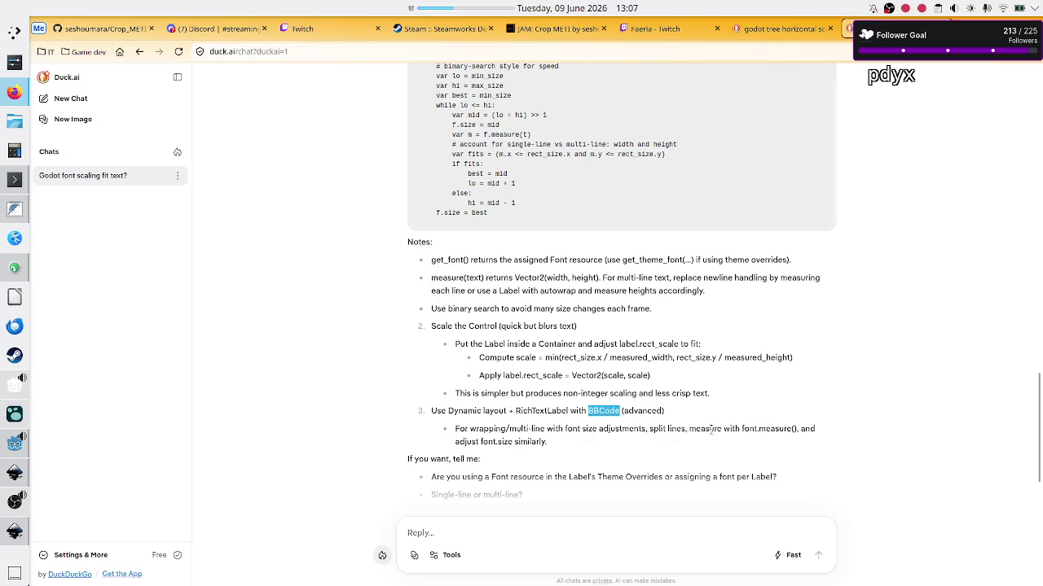
pyautogui.moveTo(695, 429); pyautogui.dragTo(779, 429)
pyautogui.click(779, 429)
pyautogui.doubleClick(750, 428)
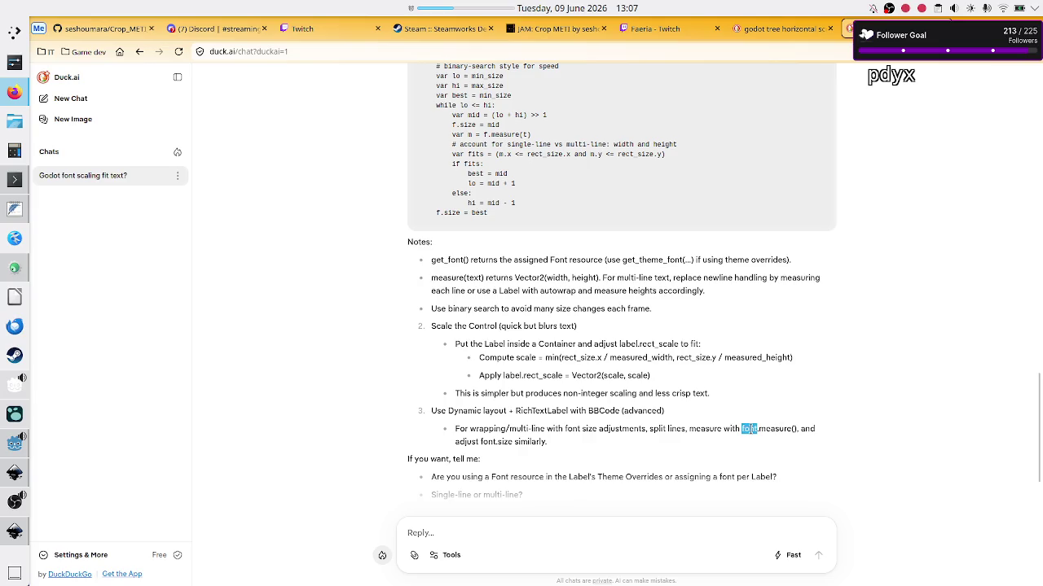
pyautogui.doubleClick(773, 429)
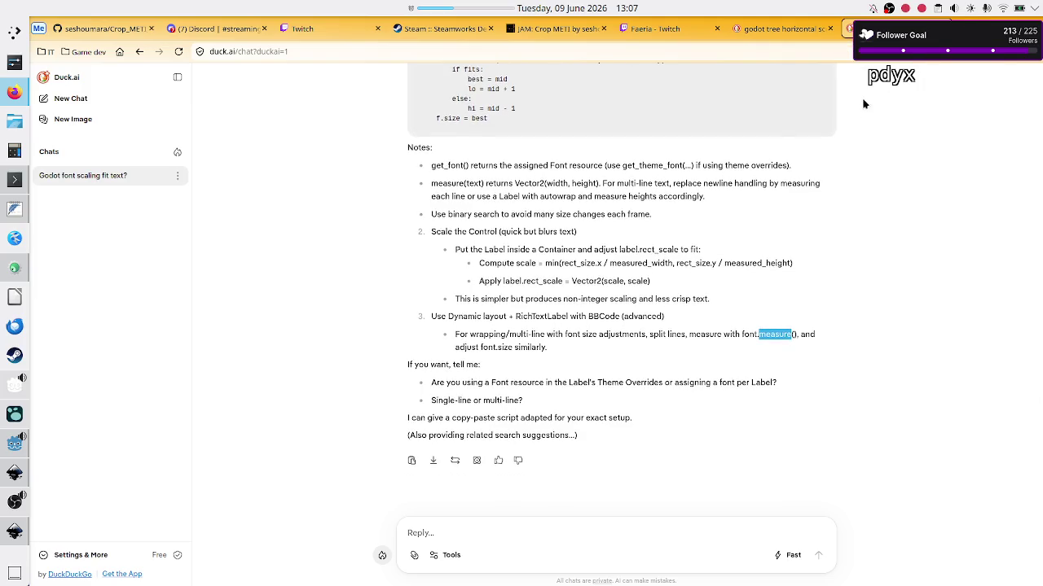
pyautogui.click(692, 330)
pyautogui.scroll(5, 691, 330)
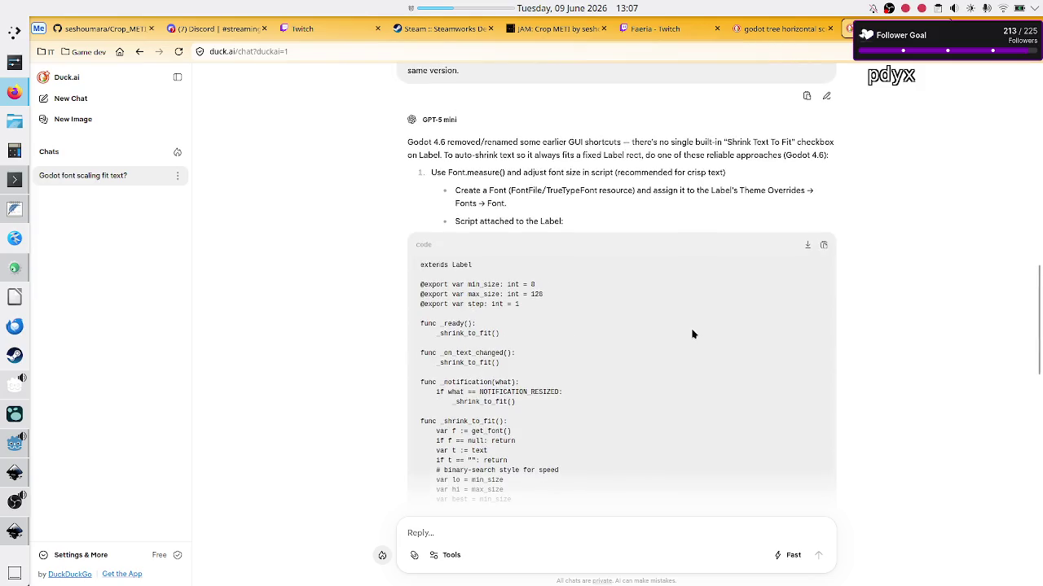
pyautogui.scroll(5, 692, 334)
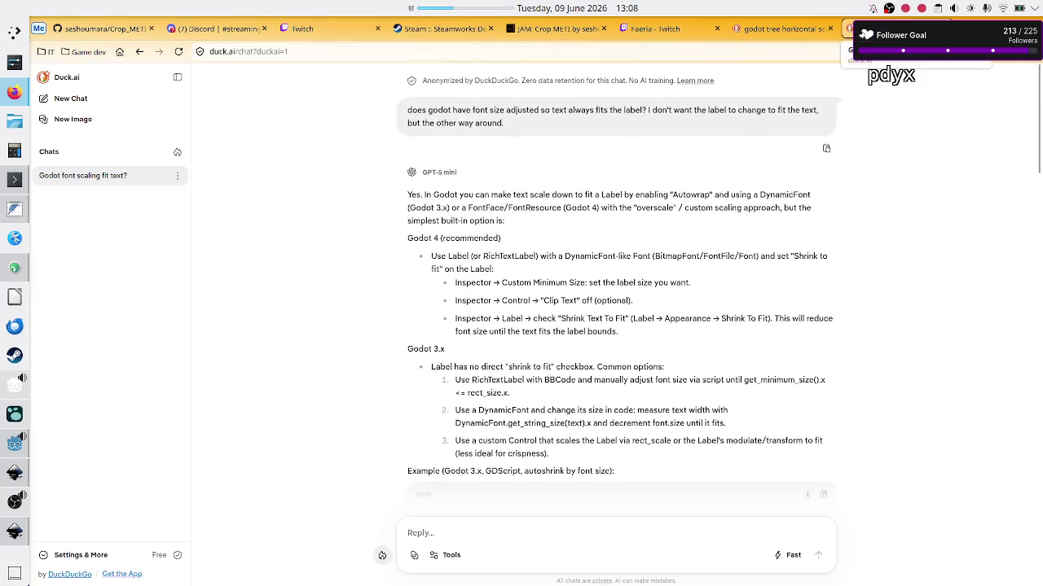
# Step: Close the Duck.ai and scrollbar-search tabs and switch to the Twitch stream manager
pyautogui.hotkey('ctrl', 'w')
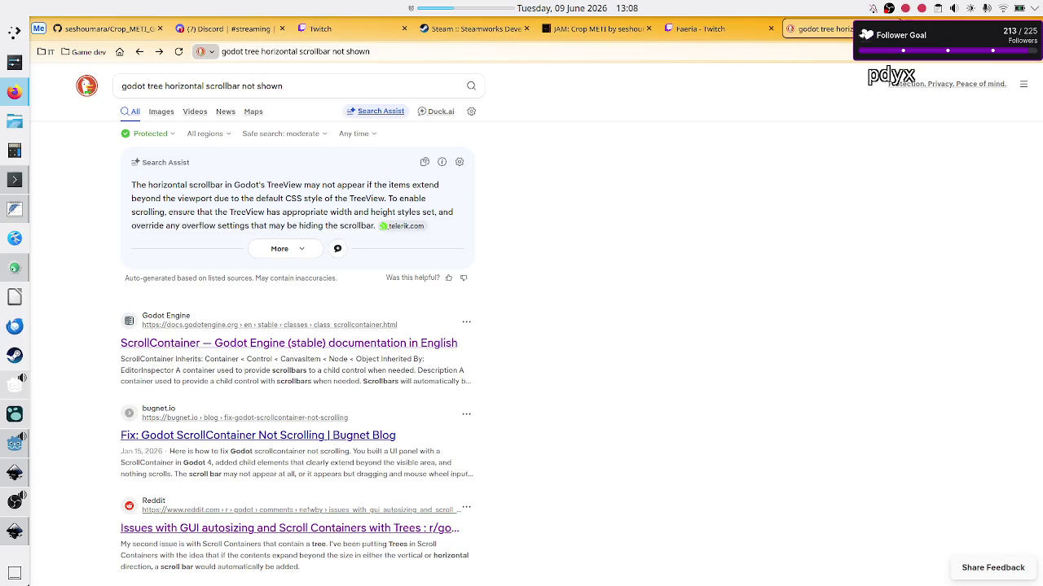
pyautogui.hotkey('ctrl', 'w')
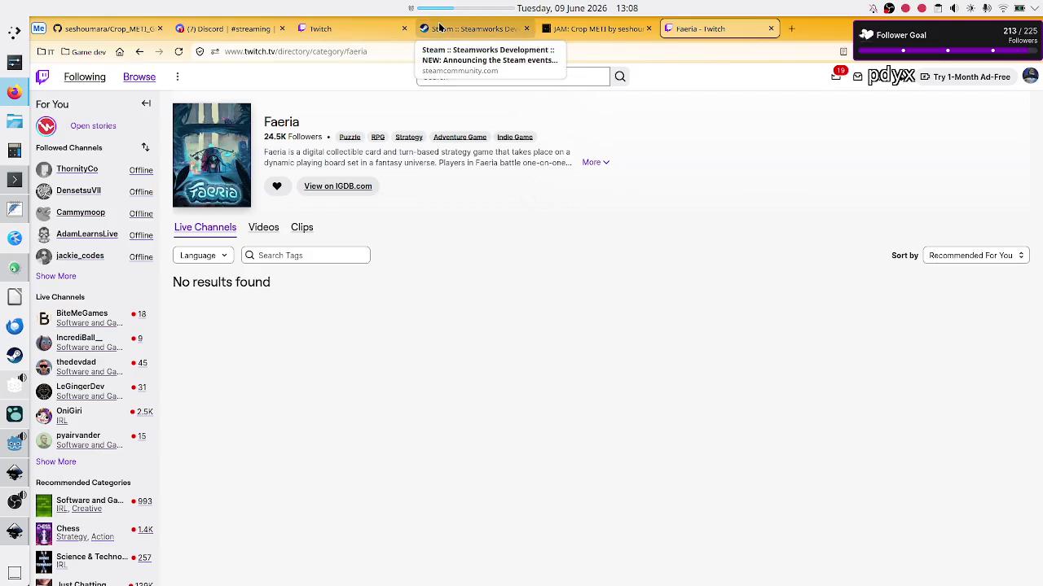
pyautogui.click(349, 29)
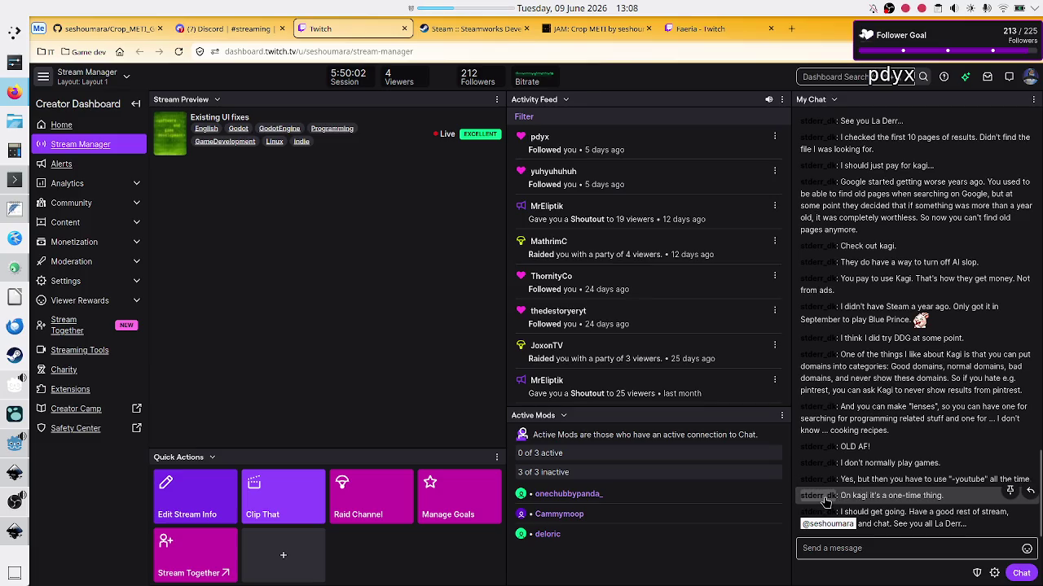
# Step: Select text in a recent Twitch chat message, then focus the Send a message box
pyautogui.moveTo(846, 495)
pyautogui.mouseDown()
pyautogui.moveTo(861, 552)
pyautogui.moveTo(887, 523)
pyautogui.mouseUp()
pyautogui.click(887, 524)
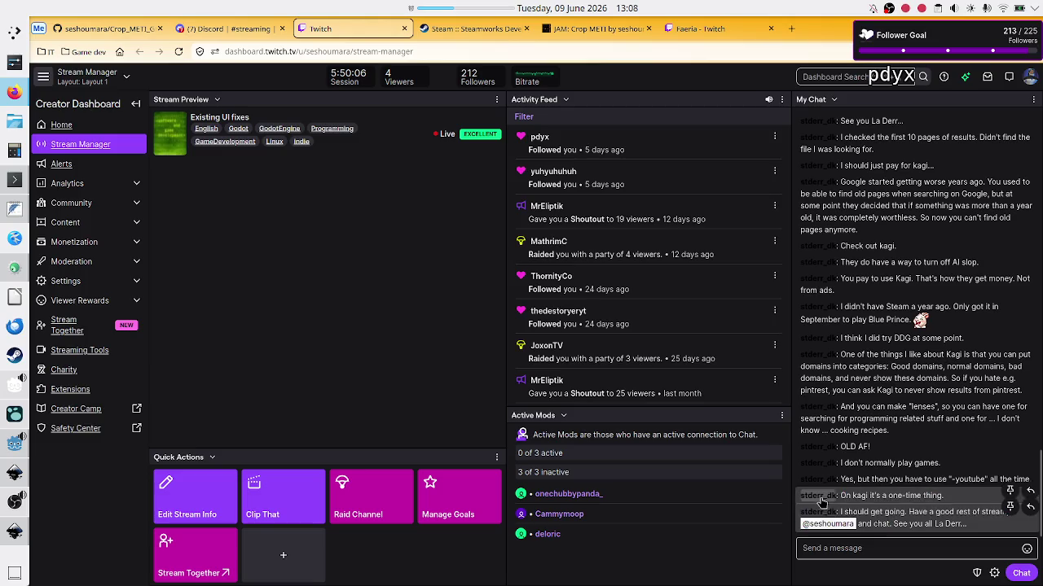
pyautogui.click(875, 549)
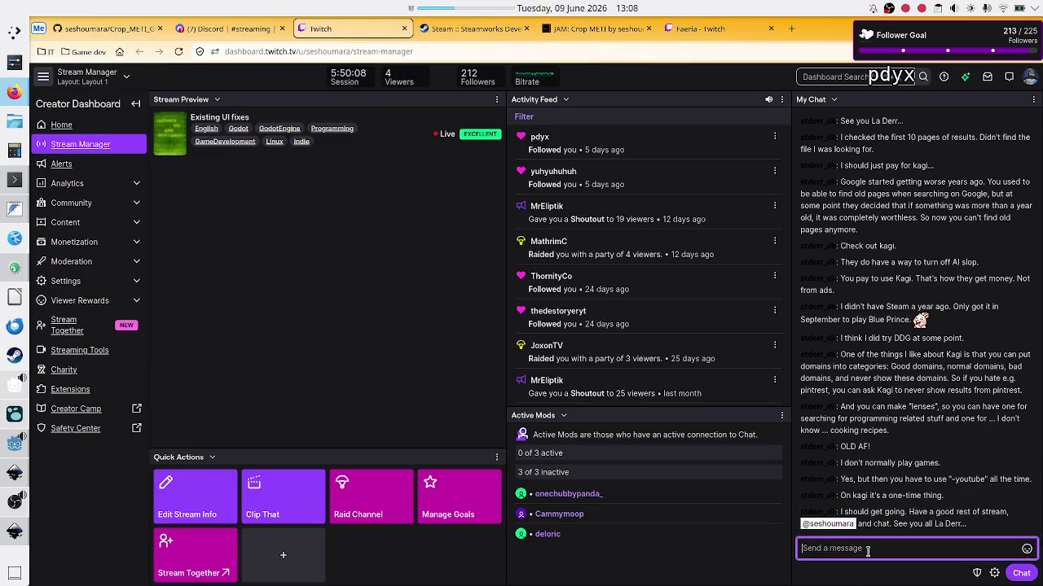
pyautogui.click(921, 526)
pyautogui.click(895, 550)
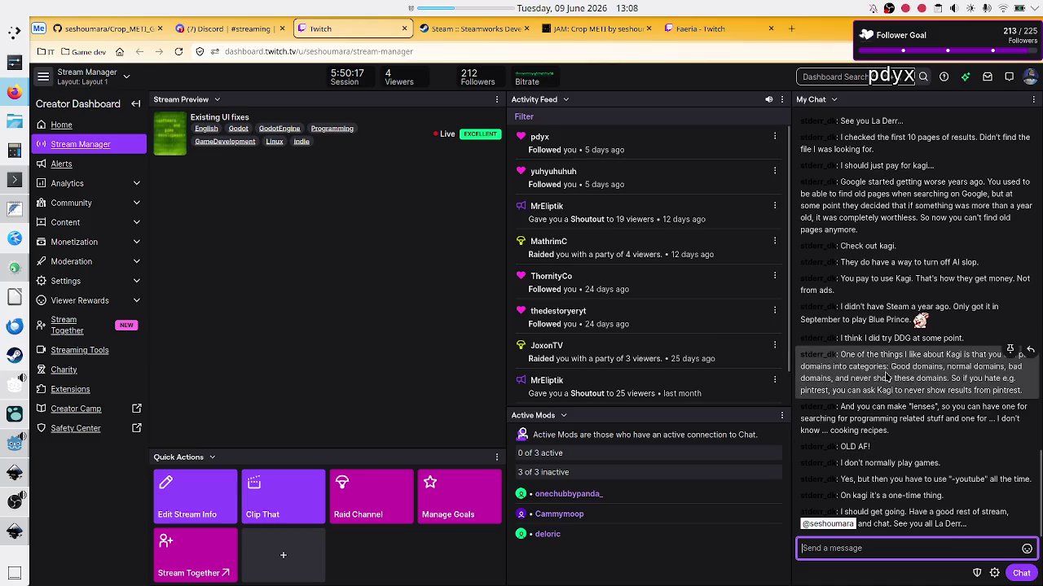
# Step: View the weekly stream schedule in the Discord tab, then switch back to the Godot editor
pyautogui.click(230, 24)
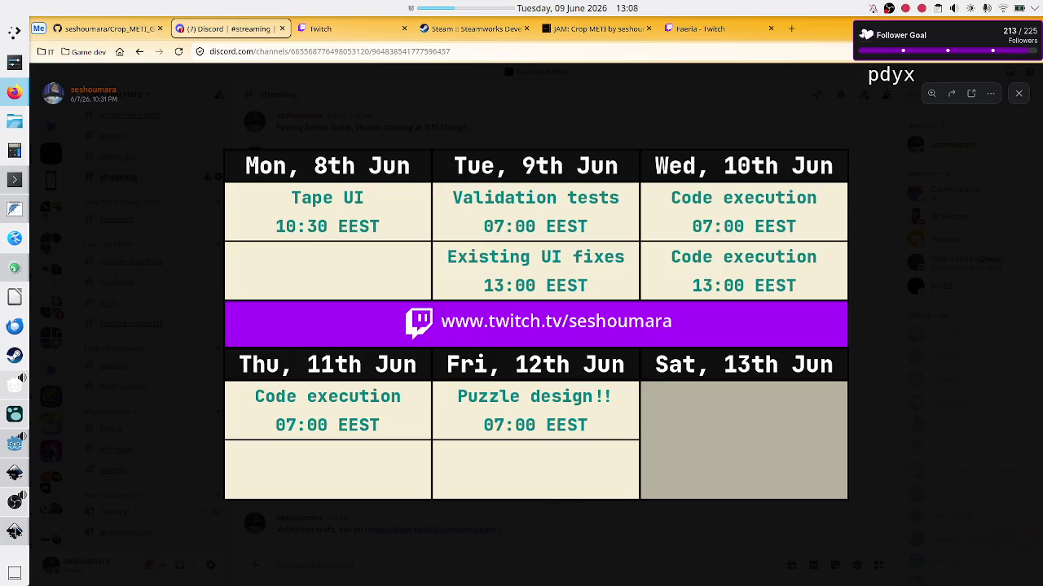
pyautogui.click(14, 448)
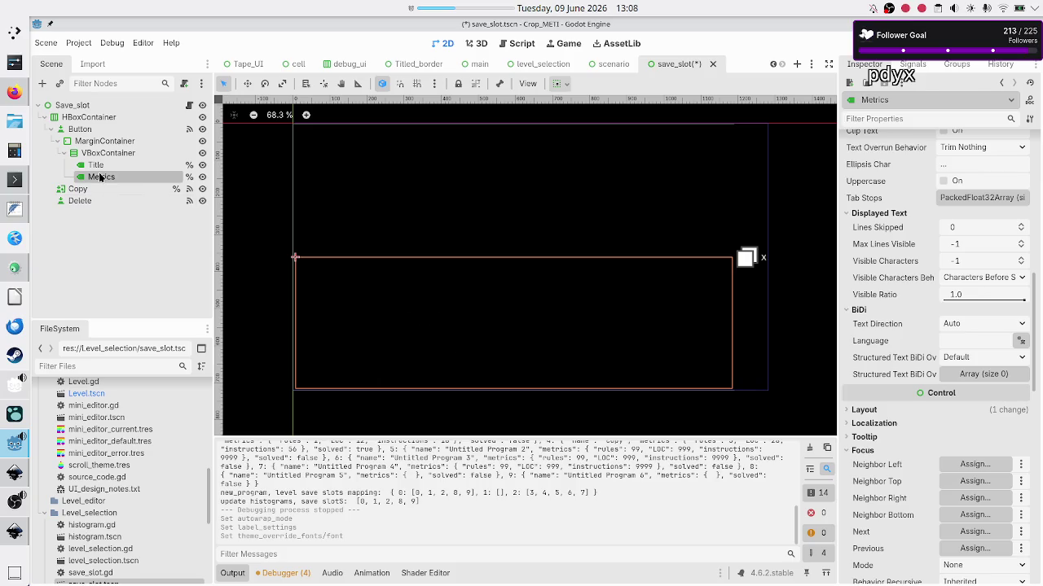
# Step: Select the Title label under MarginContainer > VBoxContainer, set Autowrap Mode to Word (Smart), and run with F6
pyautogui.click(104, 141)
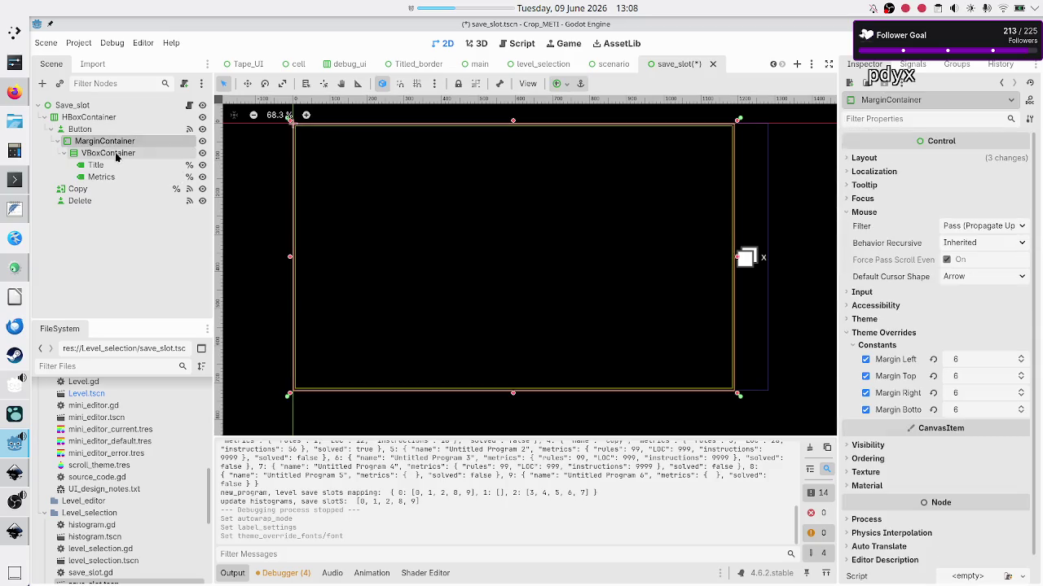
pyautogui.click(114, 154)
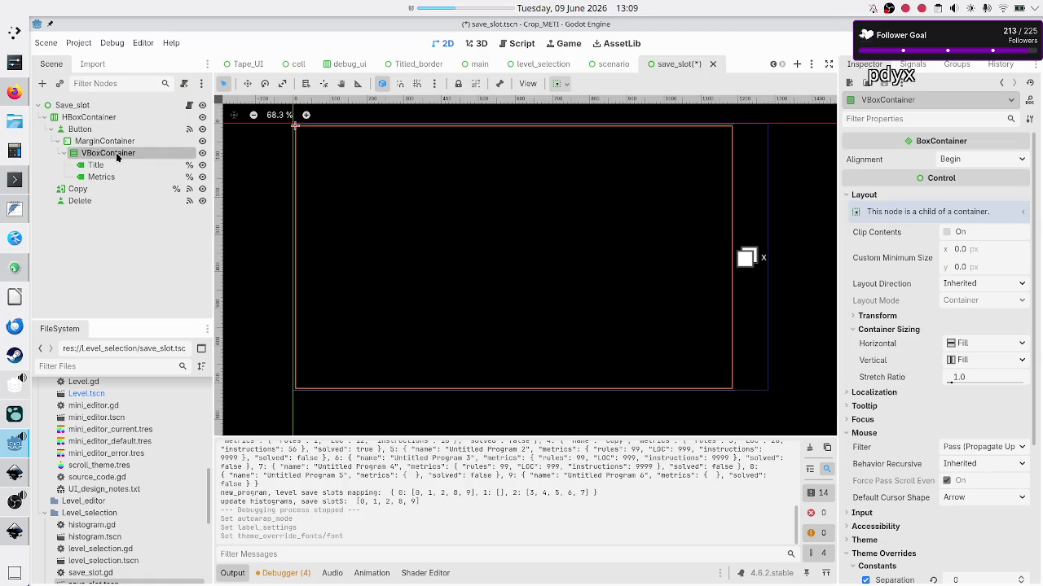
pyautogui.click(113, 143)
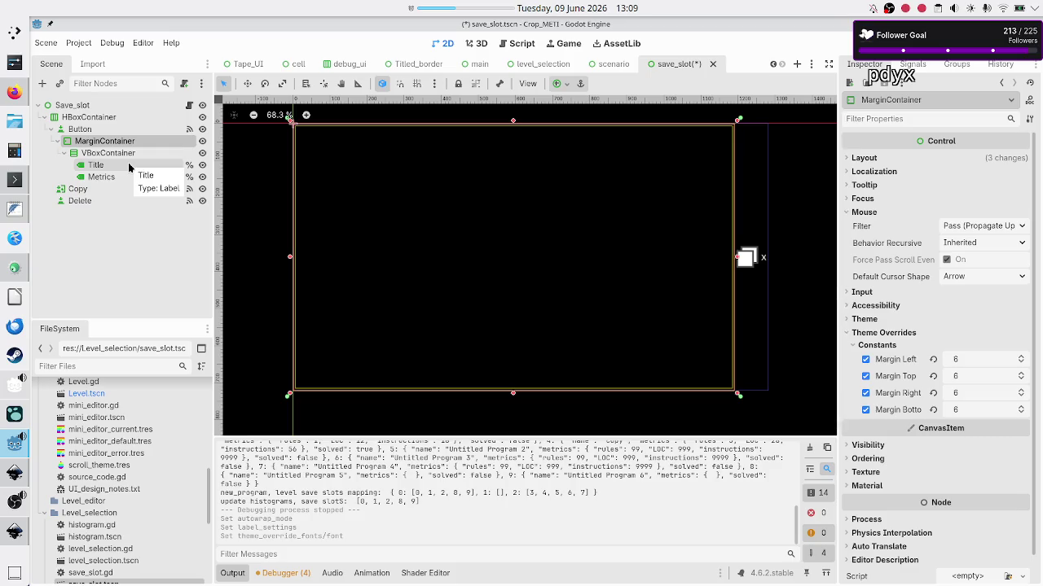
pyautogui.click(137, 155)
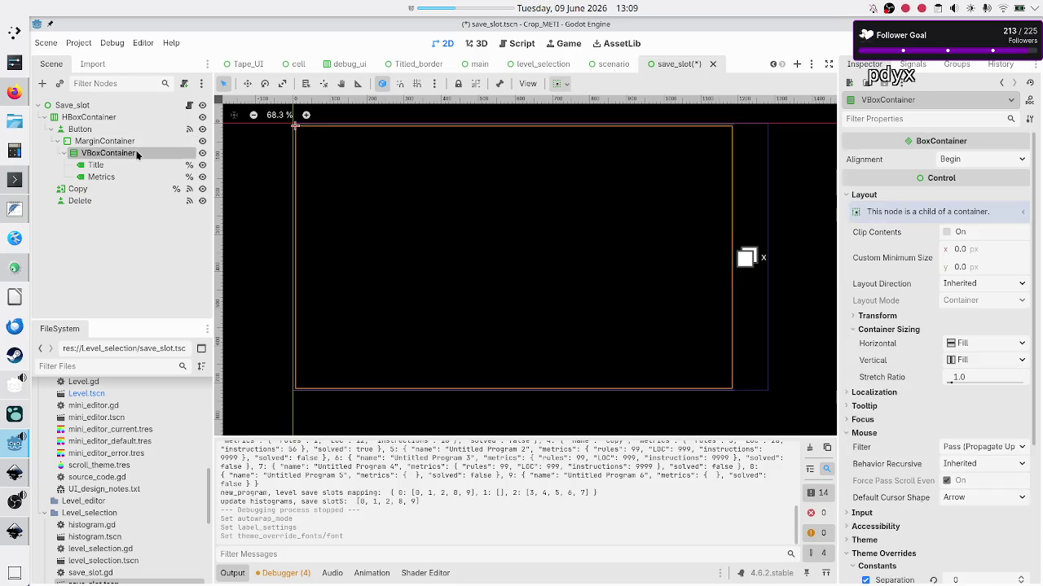
pyautogui.click(115, 166)
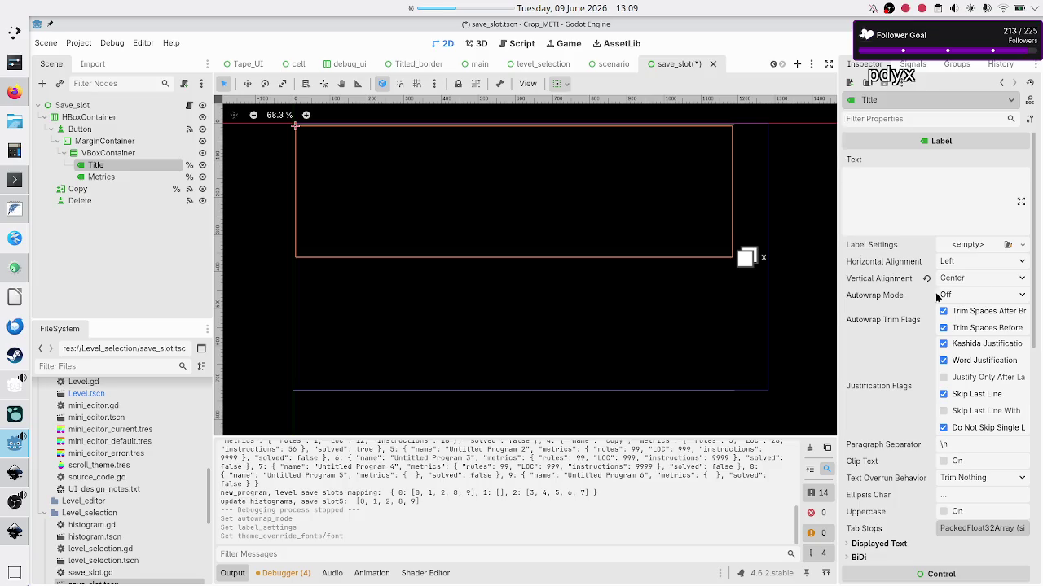
pyautogui.click(961, 298)
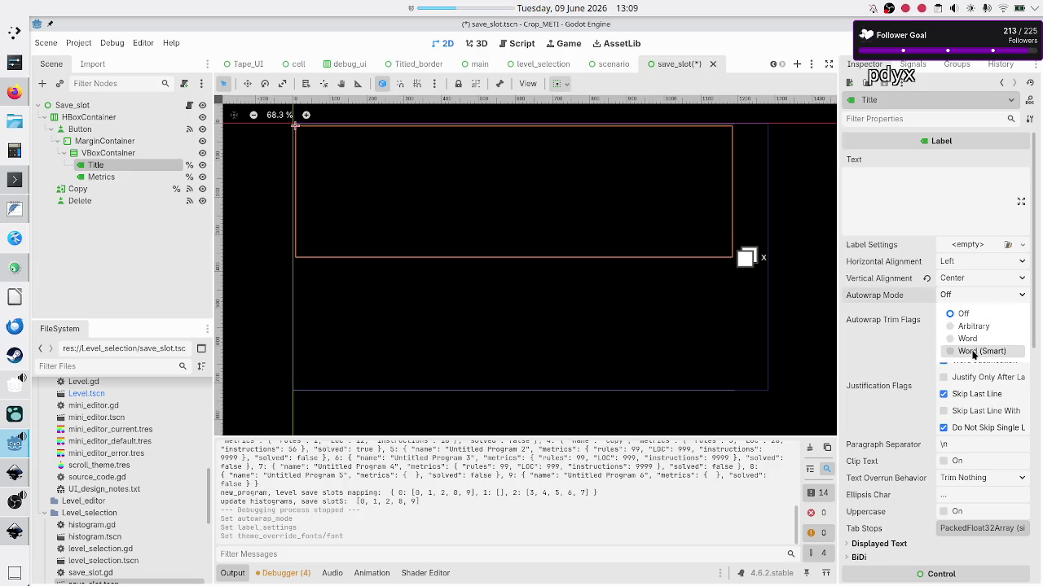
pyautogui.click(974, 351)
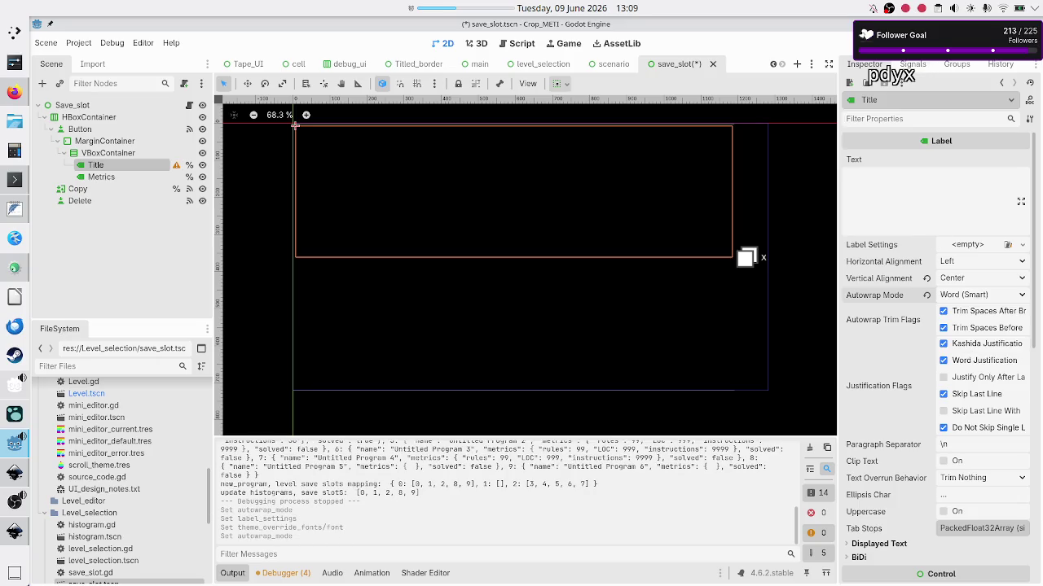
pyautogui.press('F6')
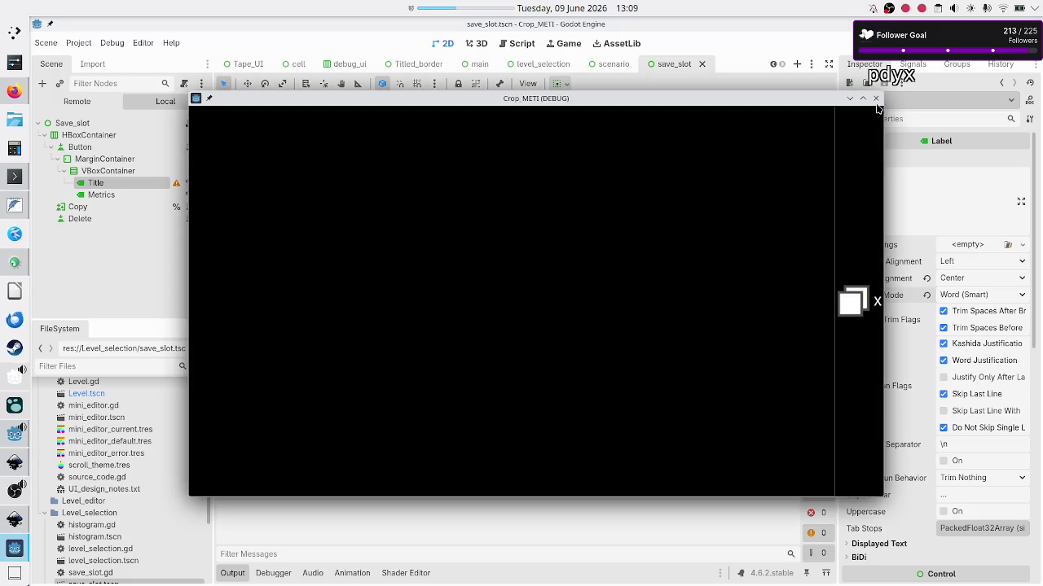
# Step: Restart the game from level_selection and open the first Basic tape operations Tutorial scenario
pyautogui.click(876, 99)
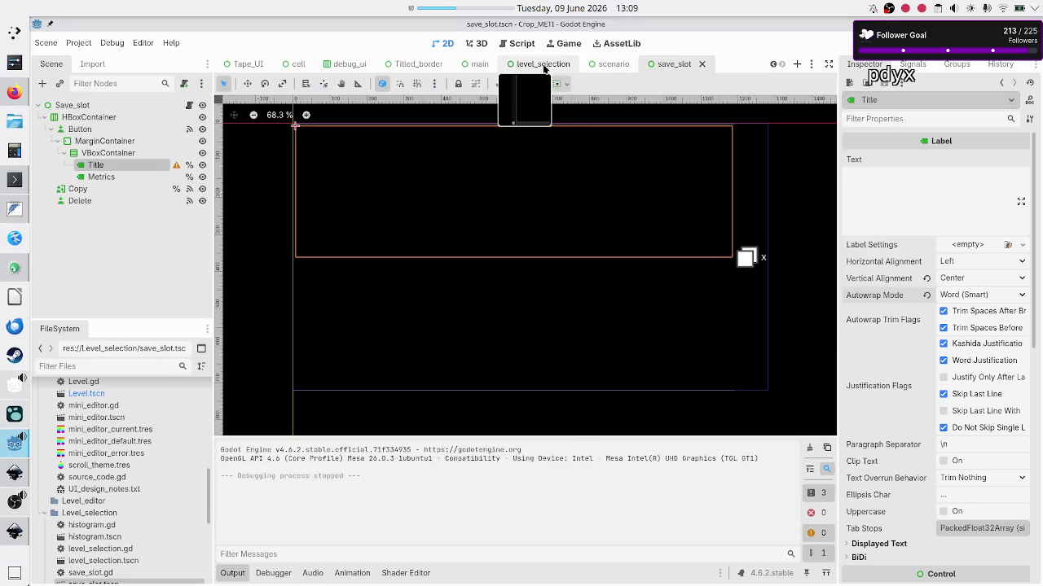
pyautogui.click(544, 65)
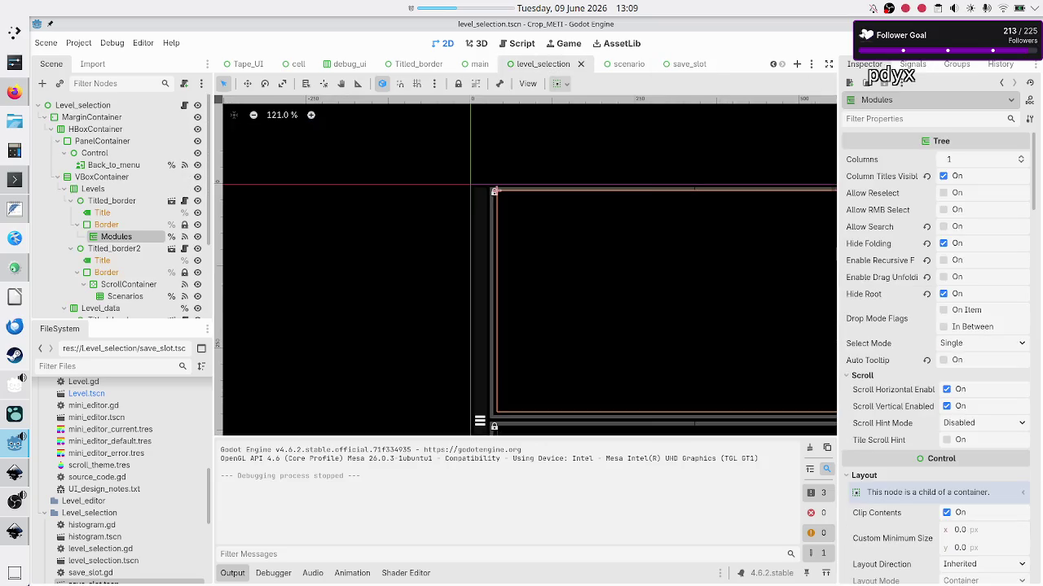
pyautogui.press('F6')
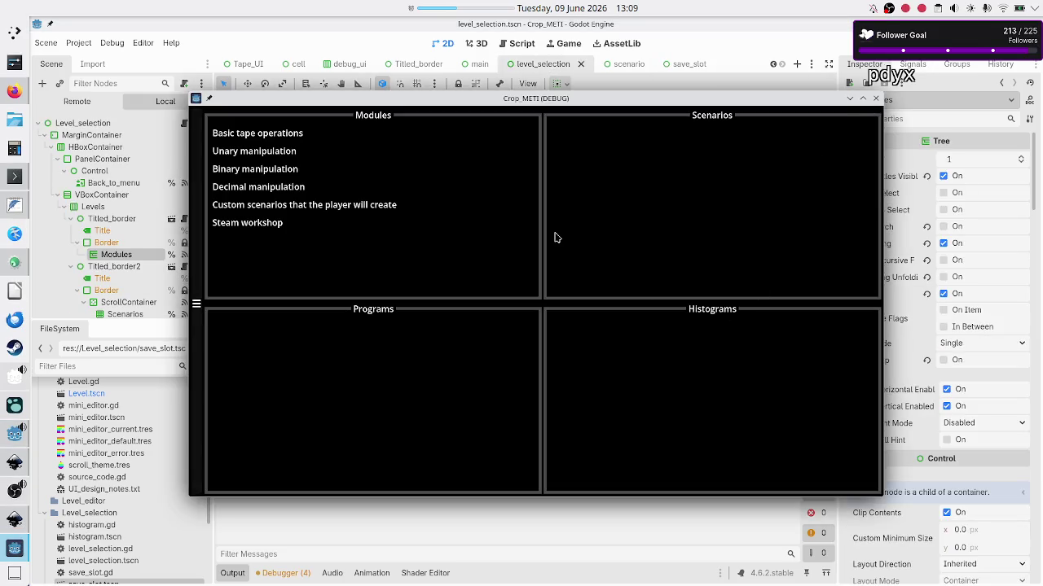
pyautogui.click(245, 133)
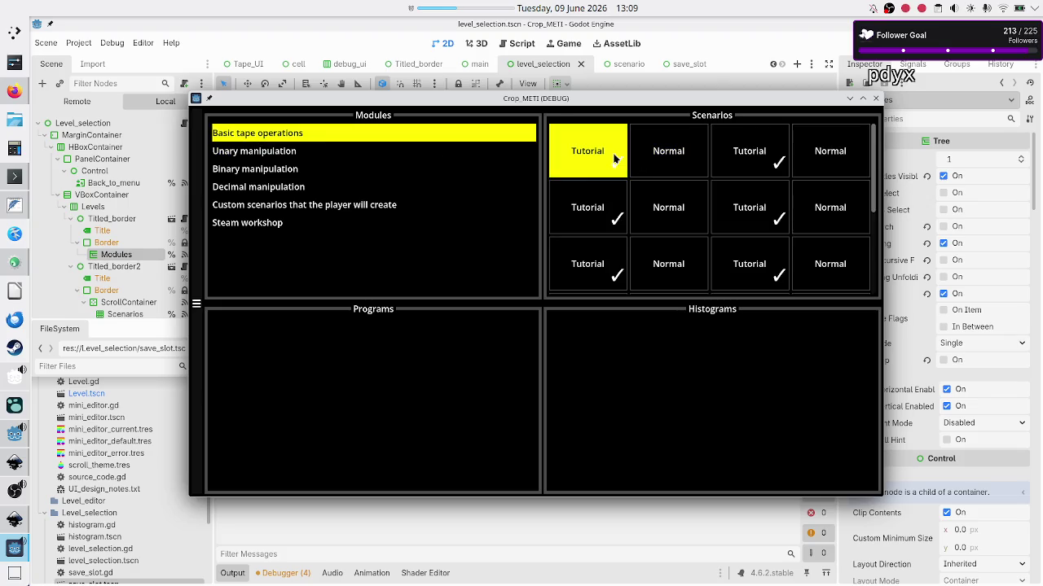
pyautogui.click(615, 159)
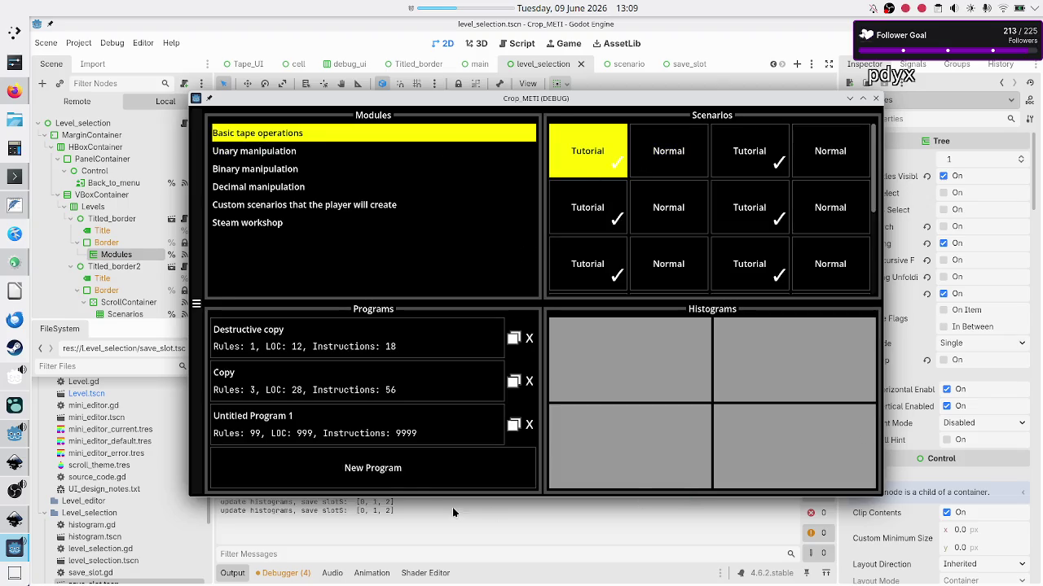
# Step: Narrow the game window to check wrapping, then stop it and return to save_slot
pyautogui.moveTo(884, 440)
pyautogui.mouseDown()
pyautogui.moveTo(603, 459)
pyautogui.moveTo(526, 444)
pyautogui.moveTo(812, 436)
pyautogui.moveTo(588, 429)
pyautogui.moveTo(844, 425)
pyautogui.mouseUp()
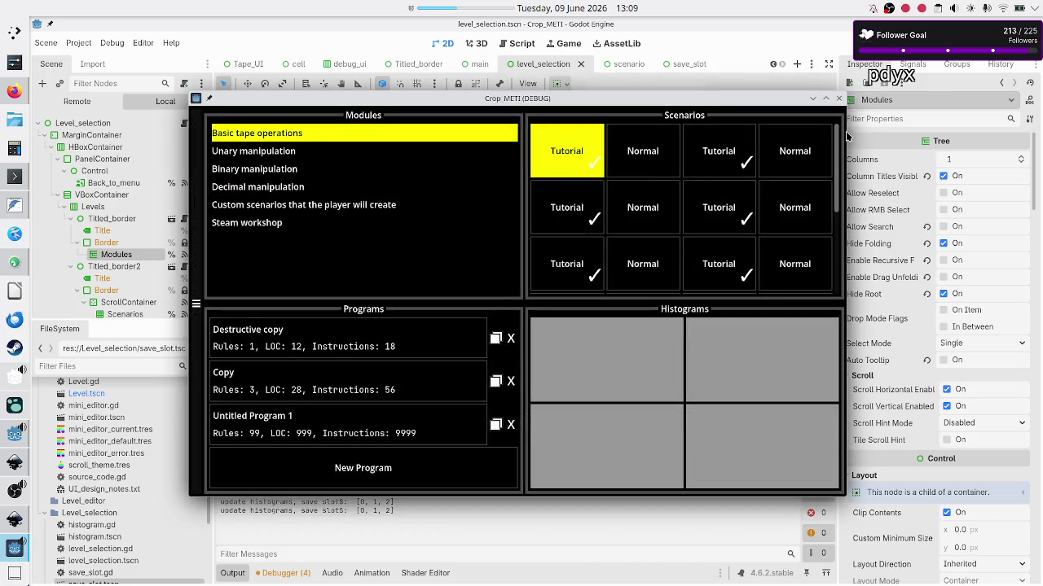
pyautogui.click(840, 99)
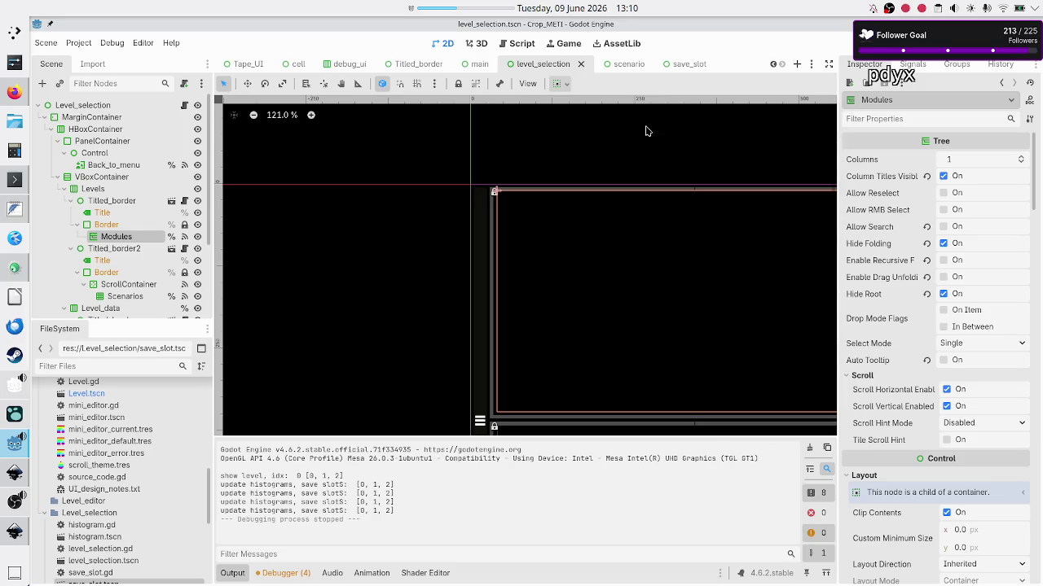
pyautogui.click(679, 68)
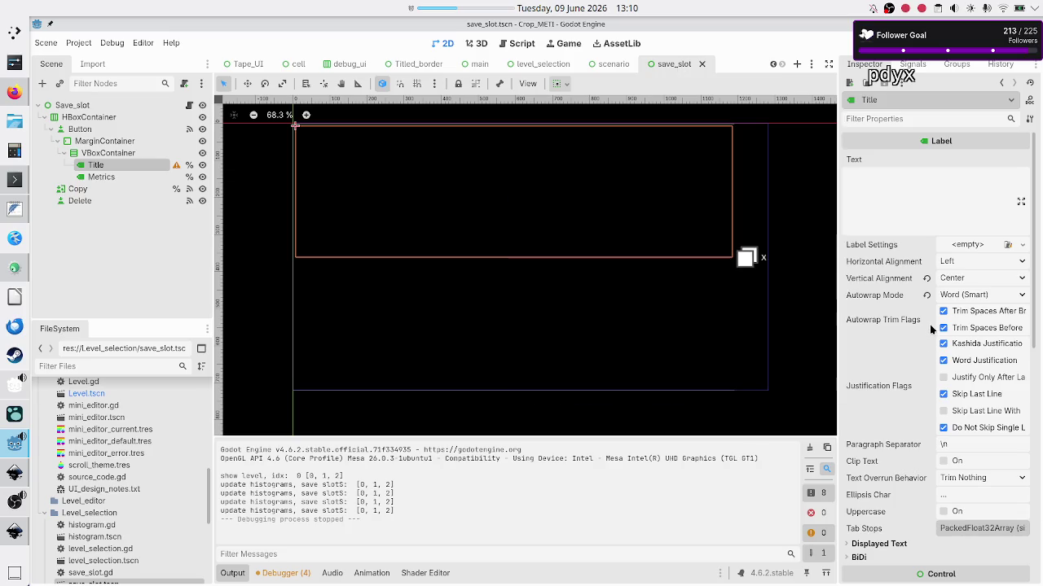
# Step: Set Title's autowrap to Off; clear Metrics' Label Settings and give it Word (Smart) autowrap
pyautogui.moveTo(927, 325)
pyautogui.click(926, 297)
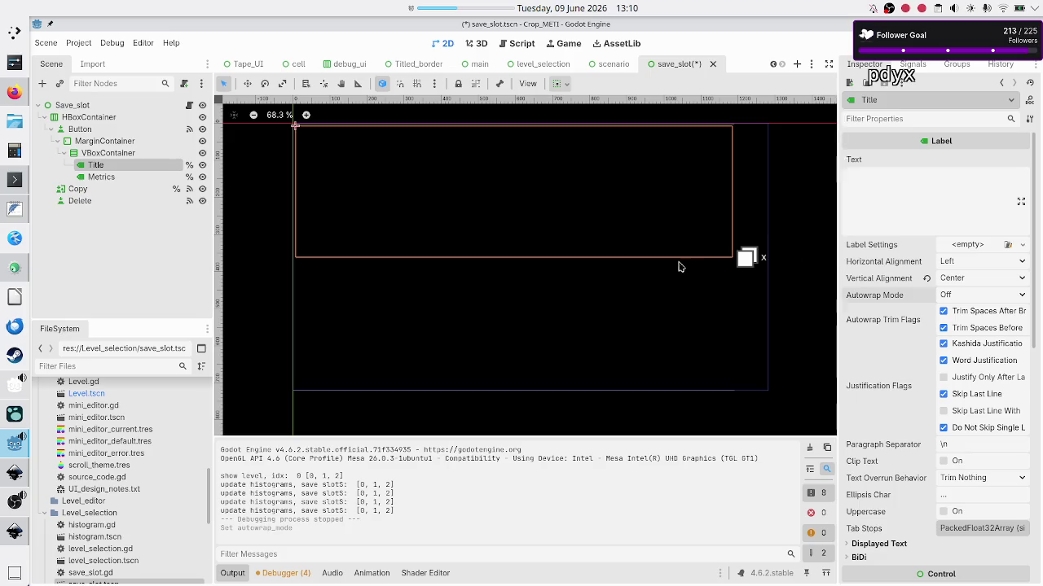
pyautogui.click(104, 178)
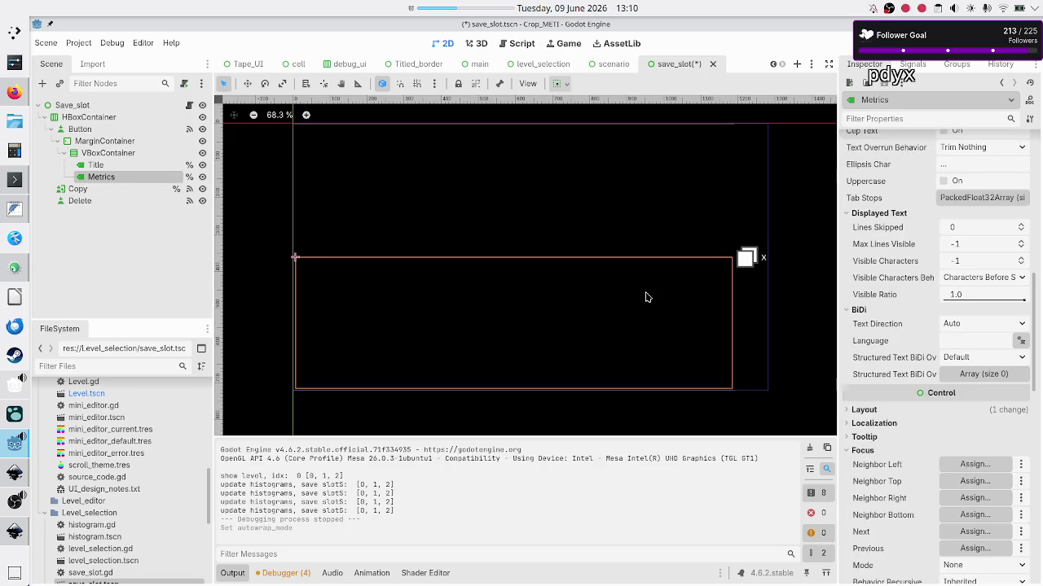
pyautogui.scroll(5, 885, 304)
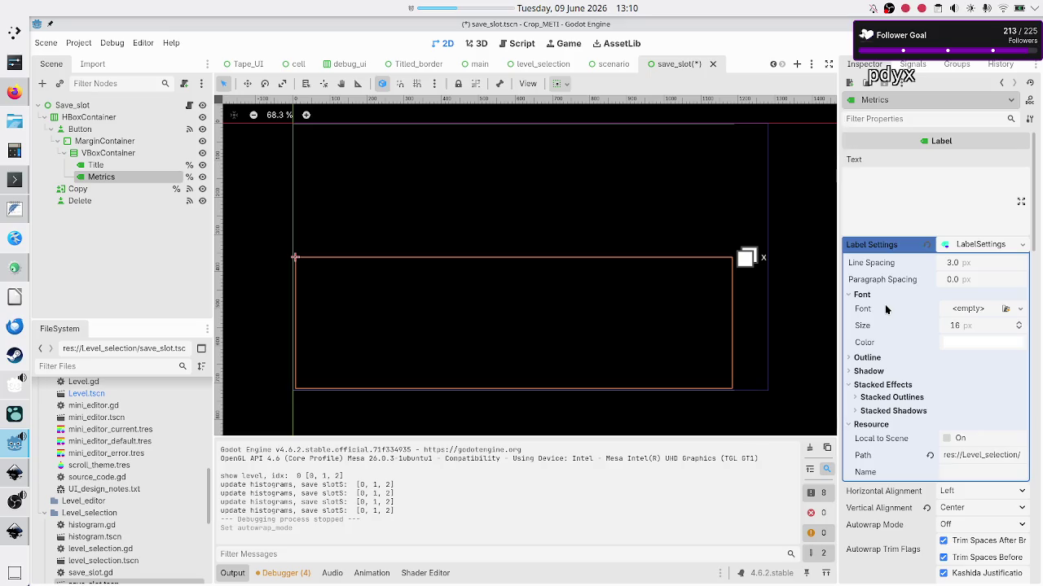
pyautogui.click(924, 246)
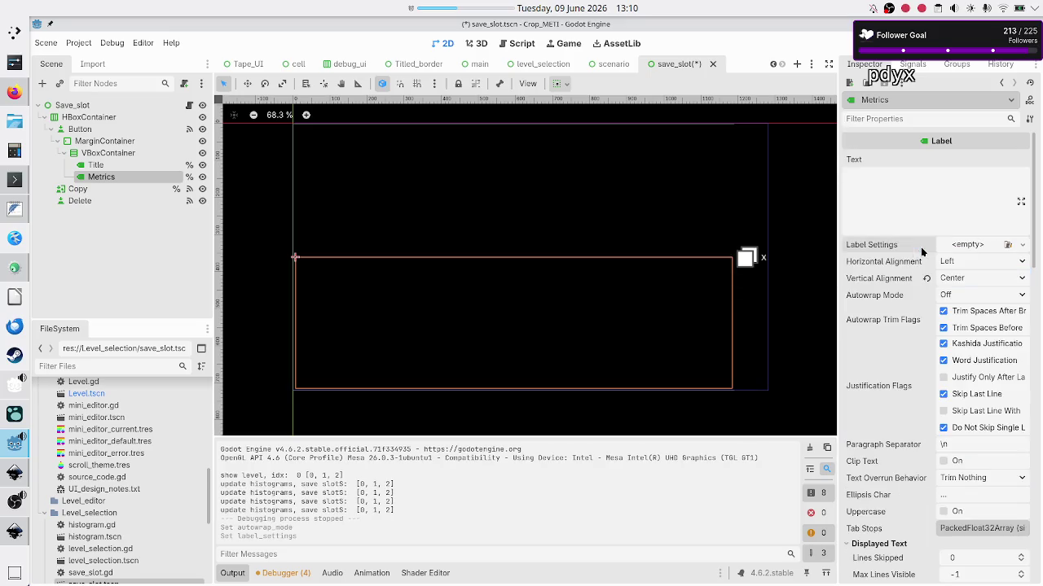
pyautogui.click(941, 296)
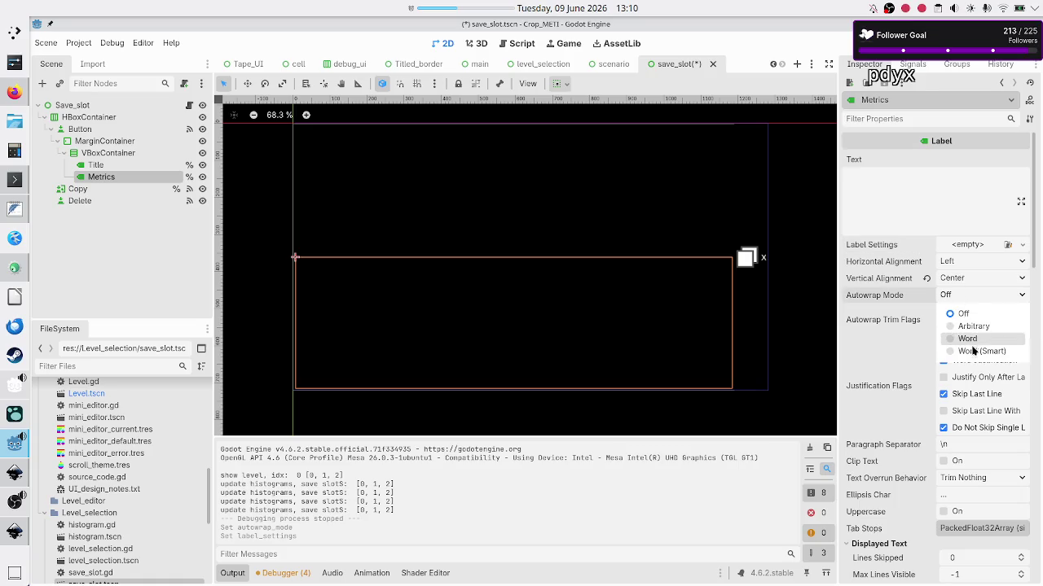
pyautogui.click(974, 352)
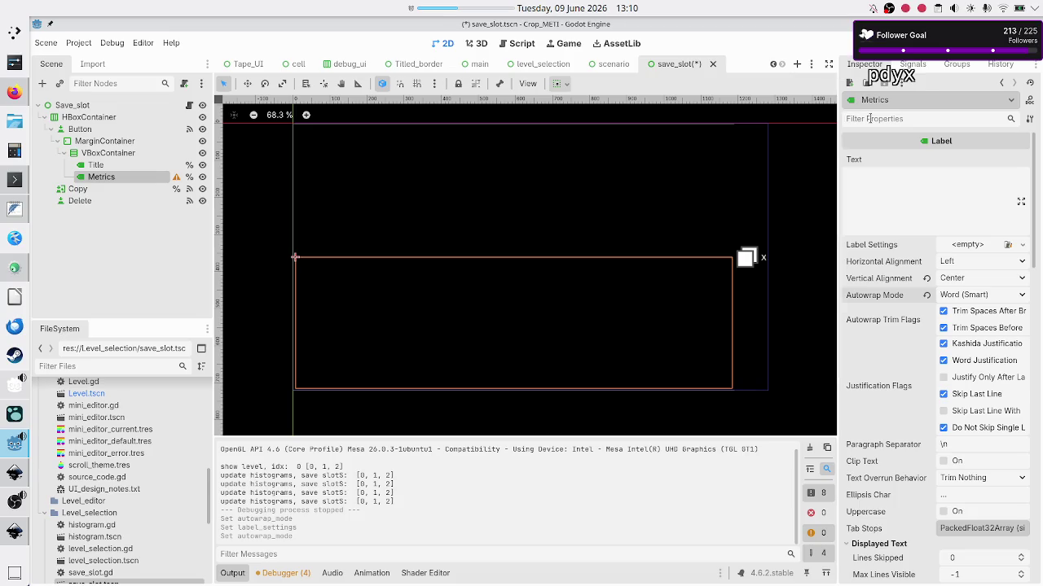
pyautogui.click(542, 66)
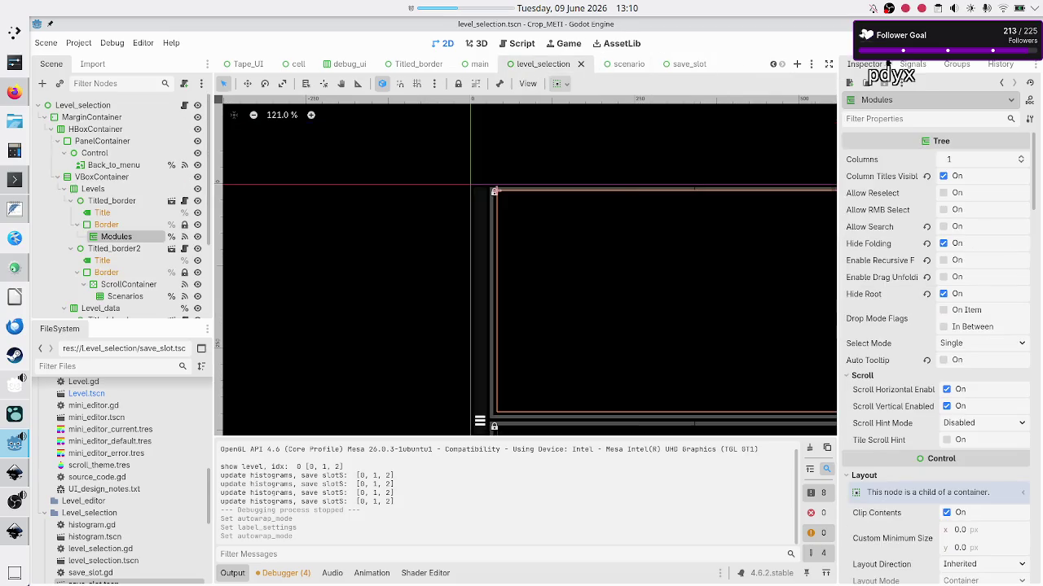
# Step: Run the game and open the first Basic tape operations Tutorial scenario
pyautogui.press('F6')
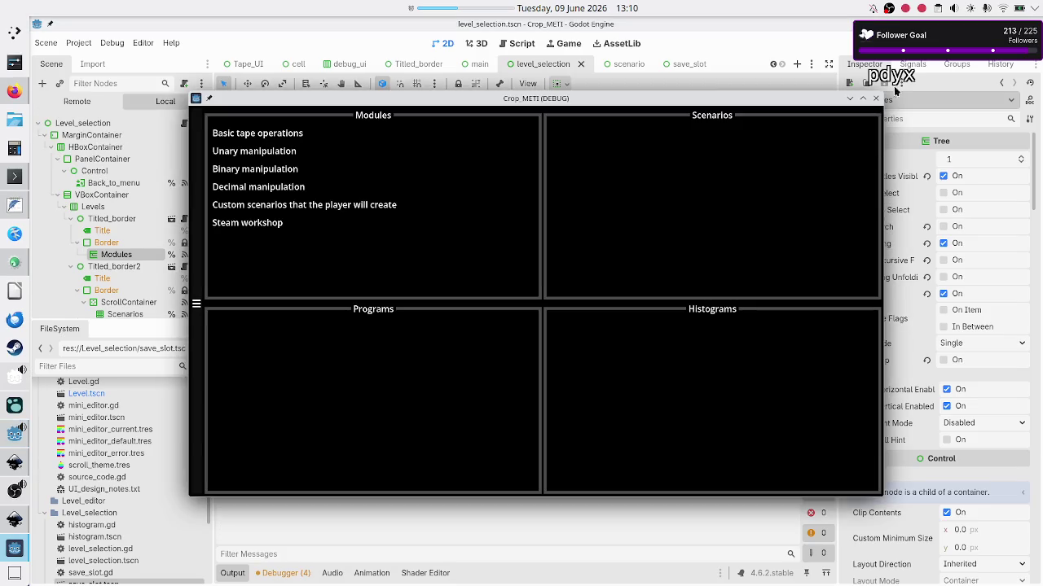
pyautogui.click(292, 136)
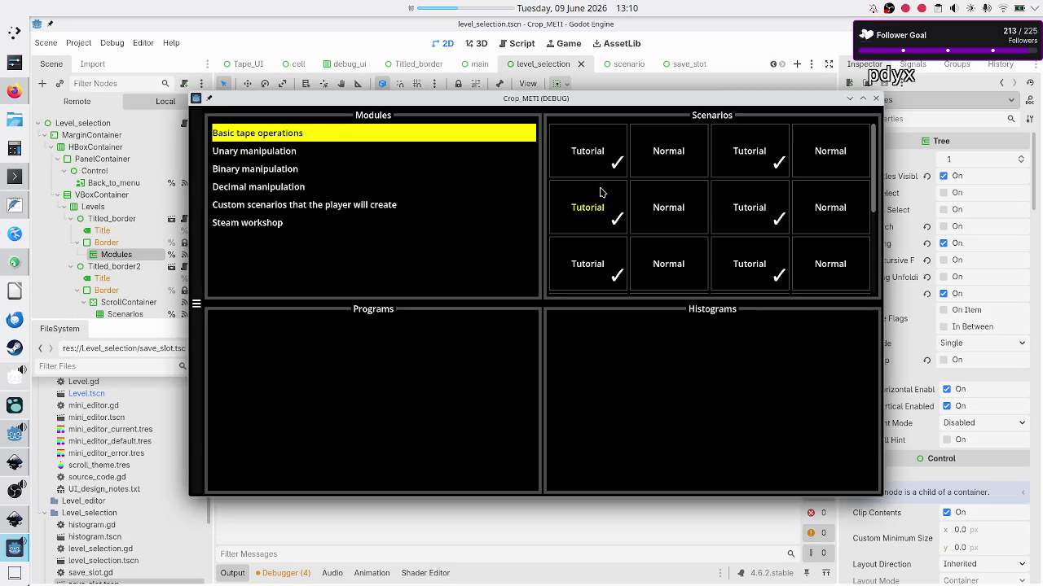
pyautogui.click(597, 162)
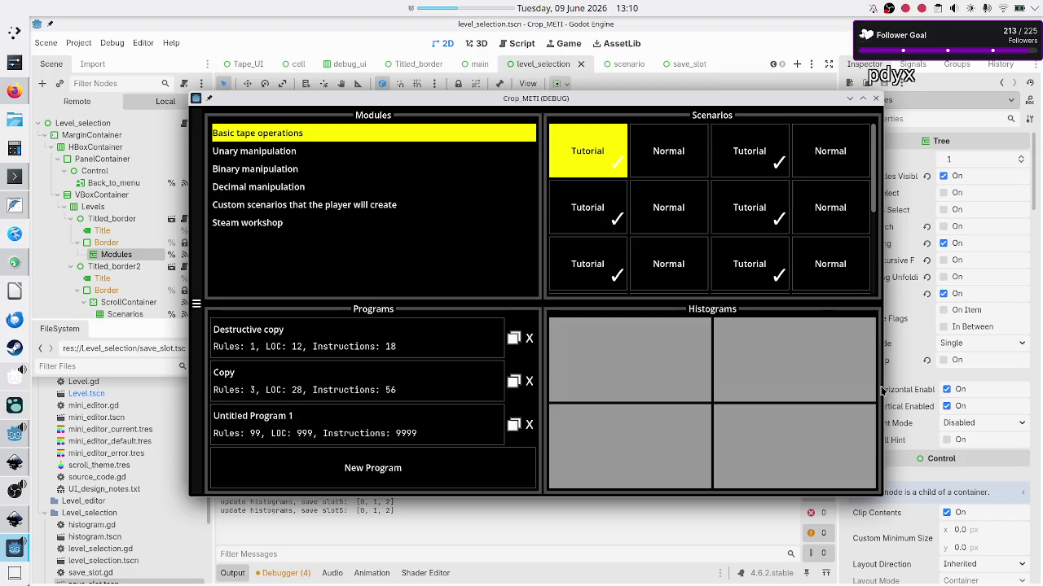
# Step: Shrink the game window's width and height until each program's metrics wrap onto two lines
pyautogui.moveTo(883, 387); pyautogui.dragTo(854, 379)
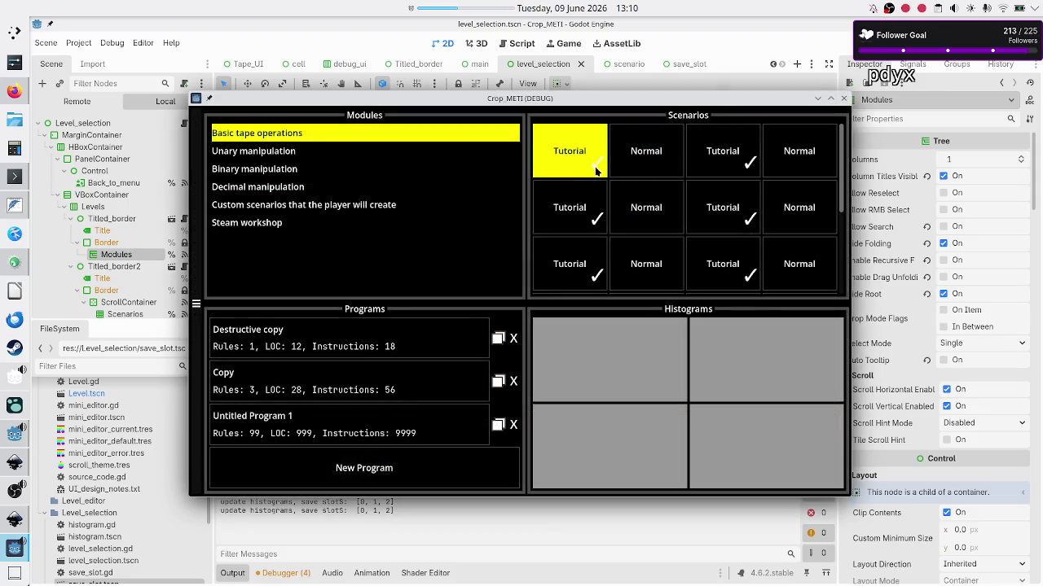
pyautogui.click(723, 159)
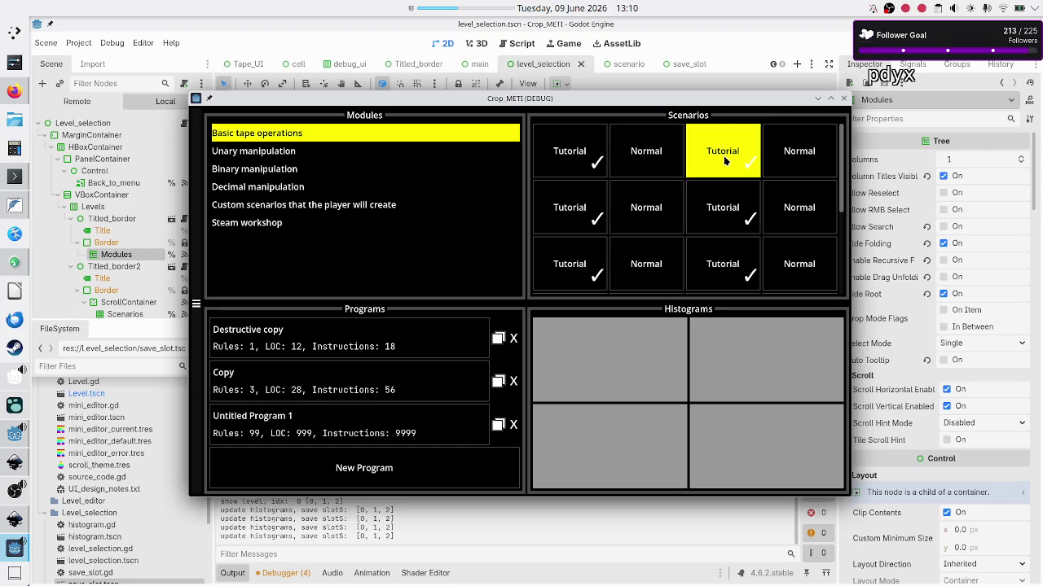
pyautogui.click(593, 154)
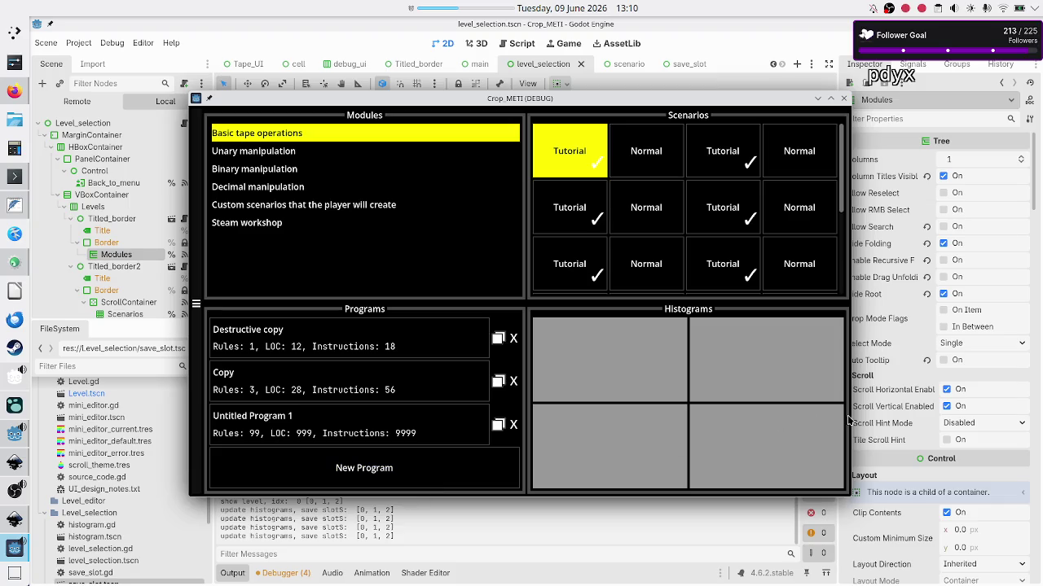
pyautogui.moveTo(850, 416)
pyautogui.mouseDown()
pyautogui.moveTo(578, 440)
pyautogui.moveTo(620, 440)
pyautogui.mouseUp()
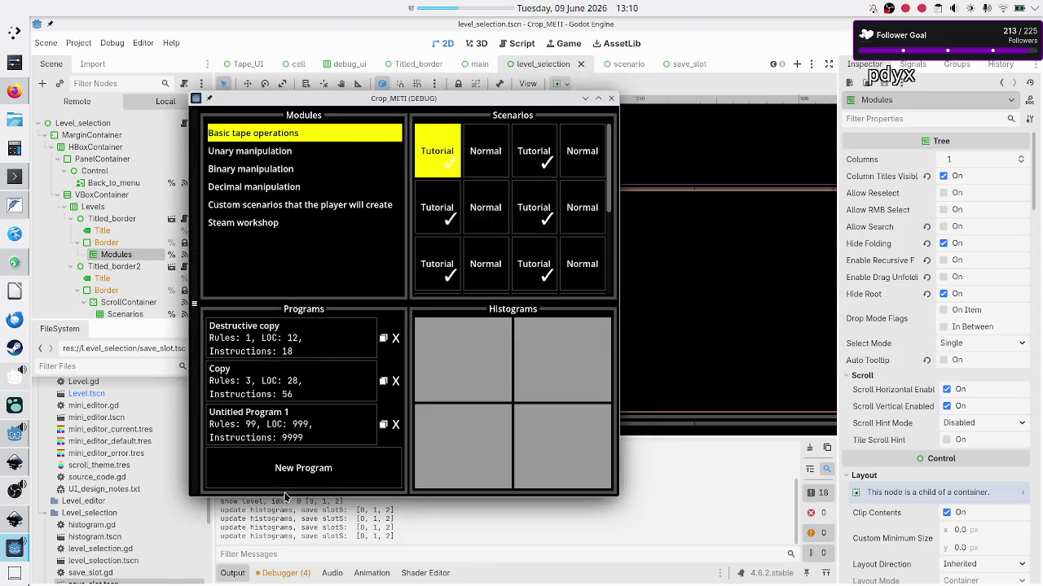
pyautogui.moveTo(281, 494)
pyautogui.mouseDown()
pyautogui.moveTo(290, 422)
pyautogui.moveTo(293, 464)
pyautogui.moveTo(300, 433)
pyautogui.mouseUp()
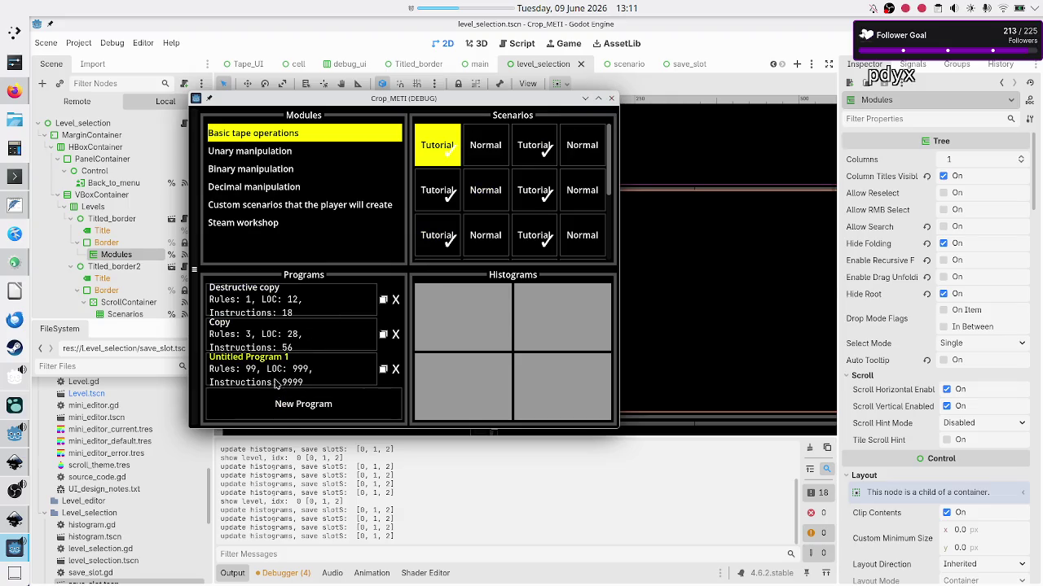
# Step: Shorten the running game window to check the save-slot metrics text fit, then stop the game
pyautogui.moveTo(319, 428); pyautogui.dragTo(330, 395)
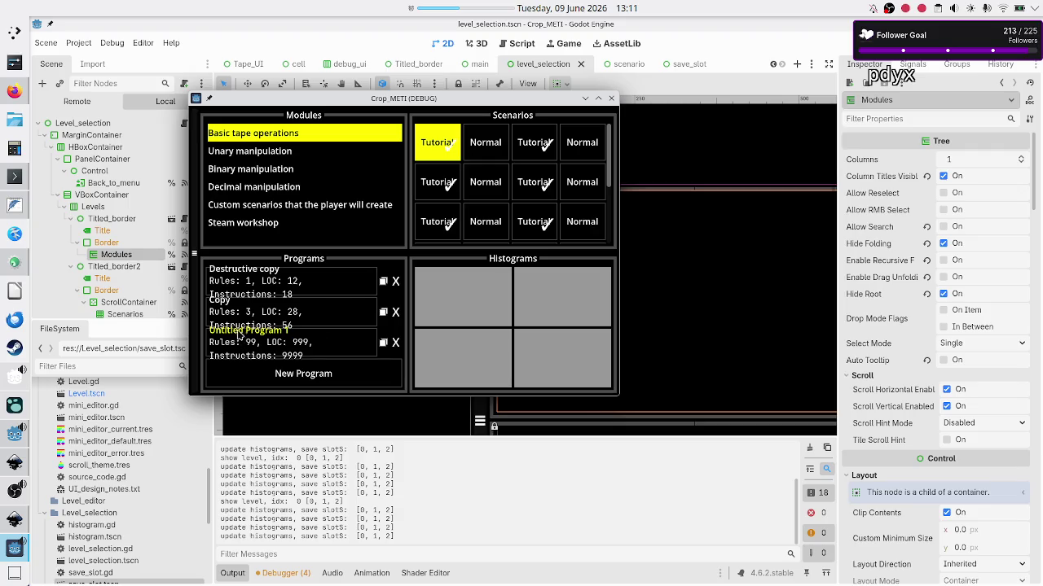
pyautogui.click(611, 98)
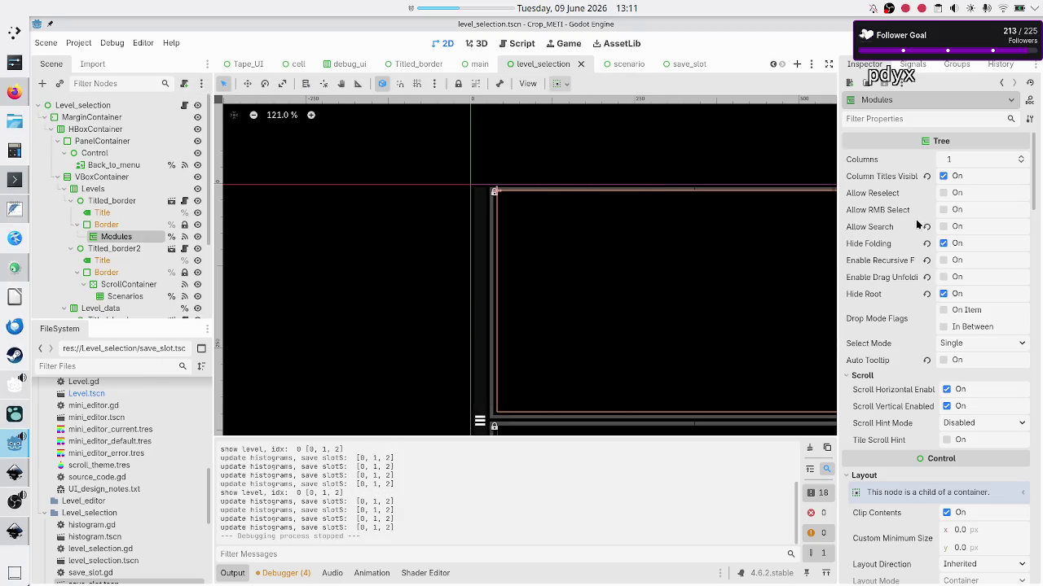
# Step: Set the save_slot Metrics label's Autowrap Mode to Off, save the scene, and show stream_work.txt
pyautogui.click(688, 65)
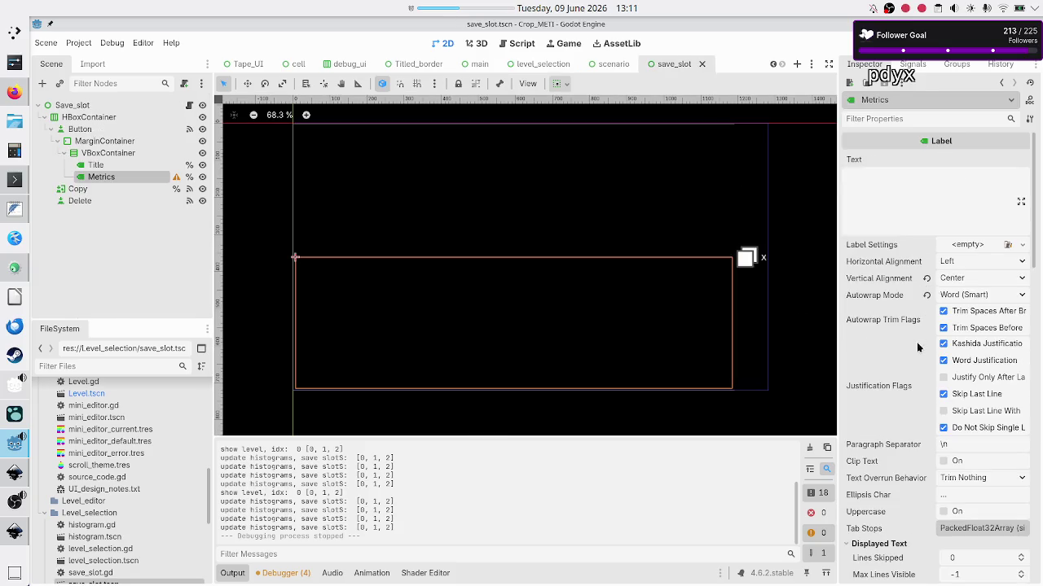
pyautogui.click(926, 294)
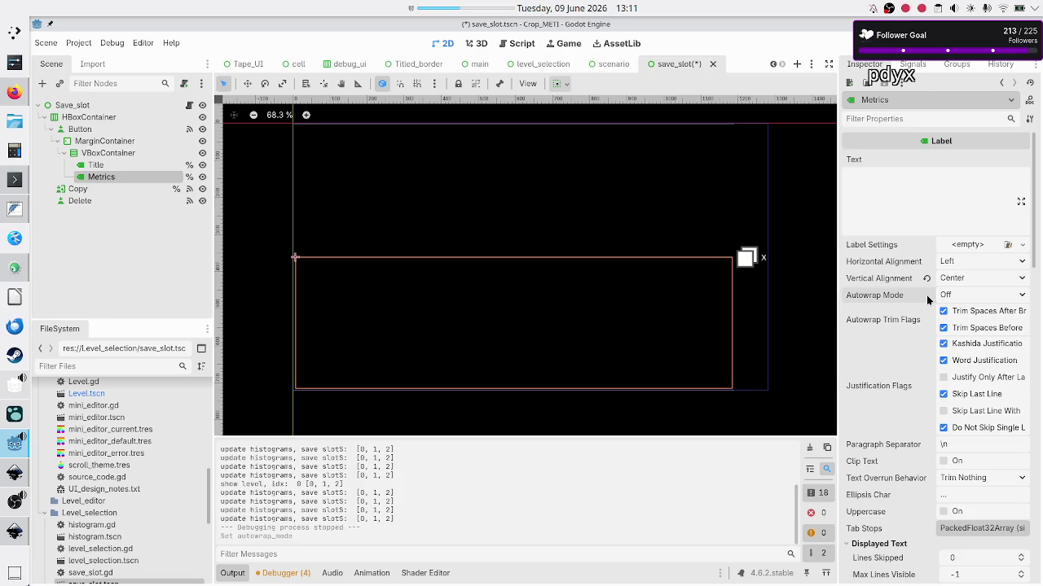
pyautogui.hotkey('ctrl', 's')
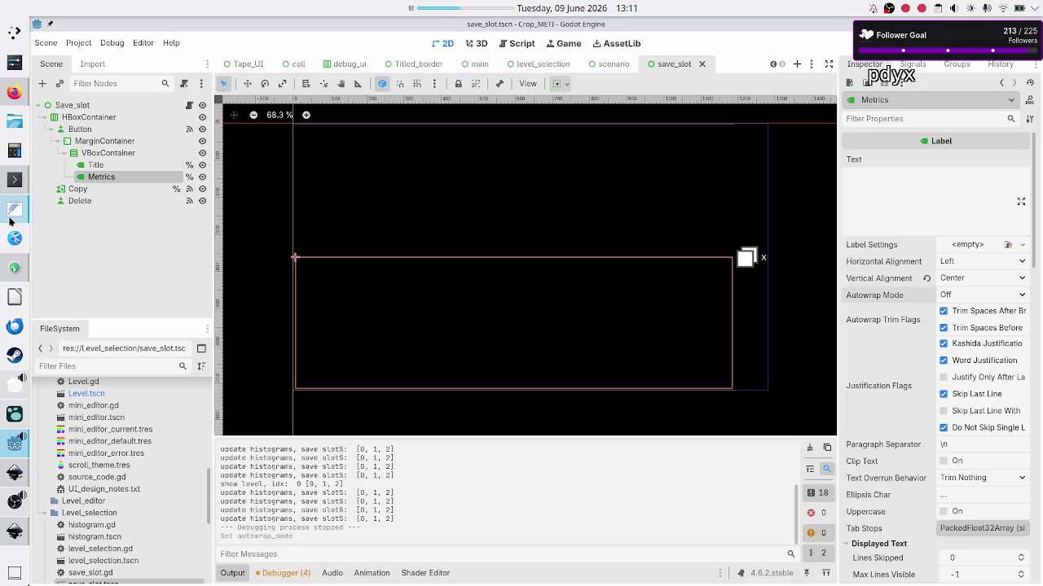
pyautogui.click(11, 213)
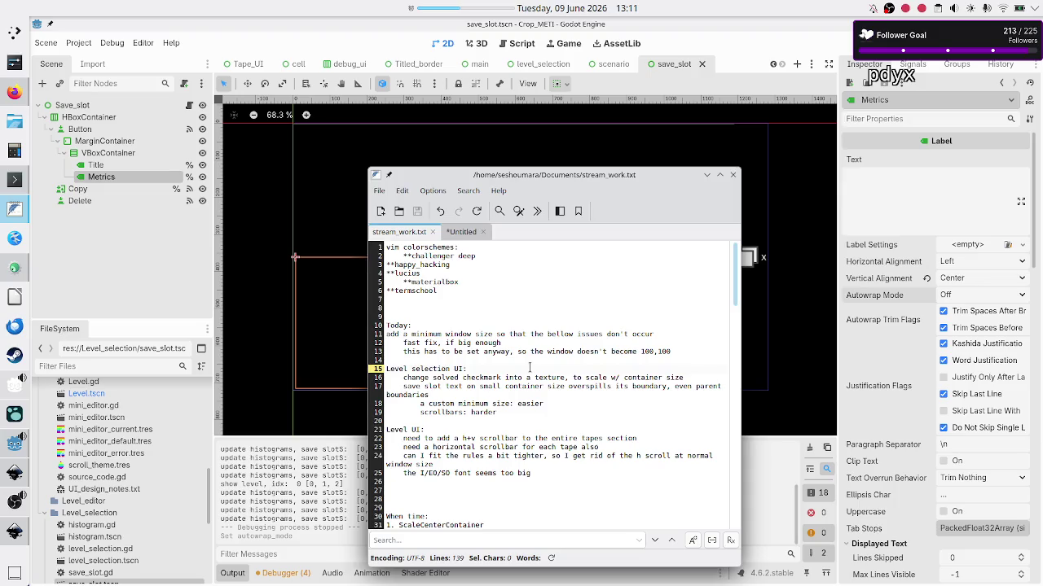
# Step: Select the solved-checkmark to-do line 16 in stream_work.txt, then return to level_selection in Godot
pyautogui.press('Right')
pyautogui.hotkey('shift', 'End')
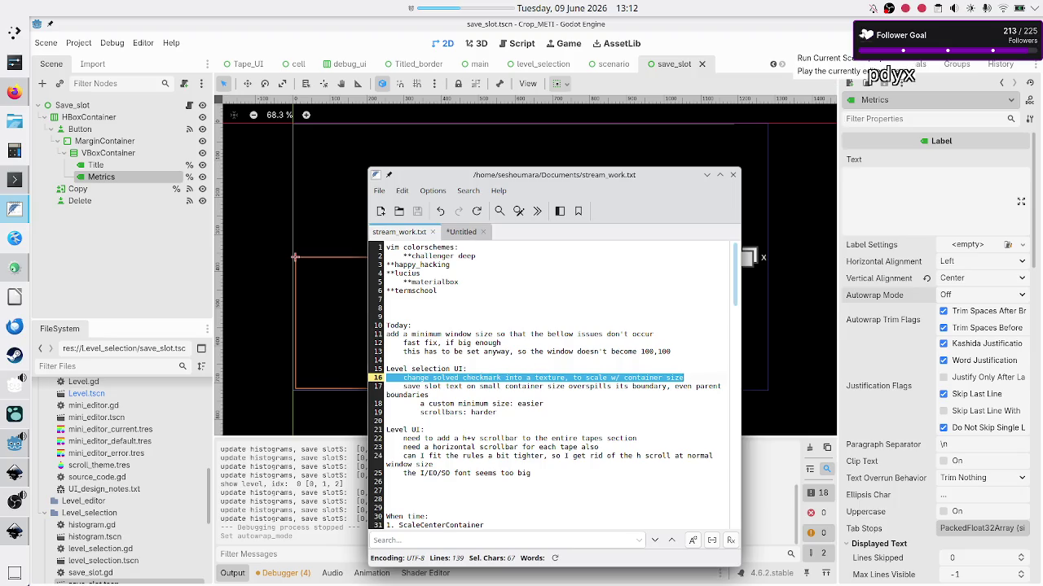
pyautogui.click(539, 64)
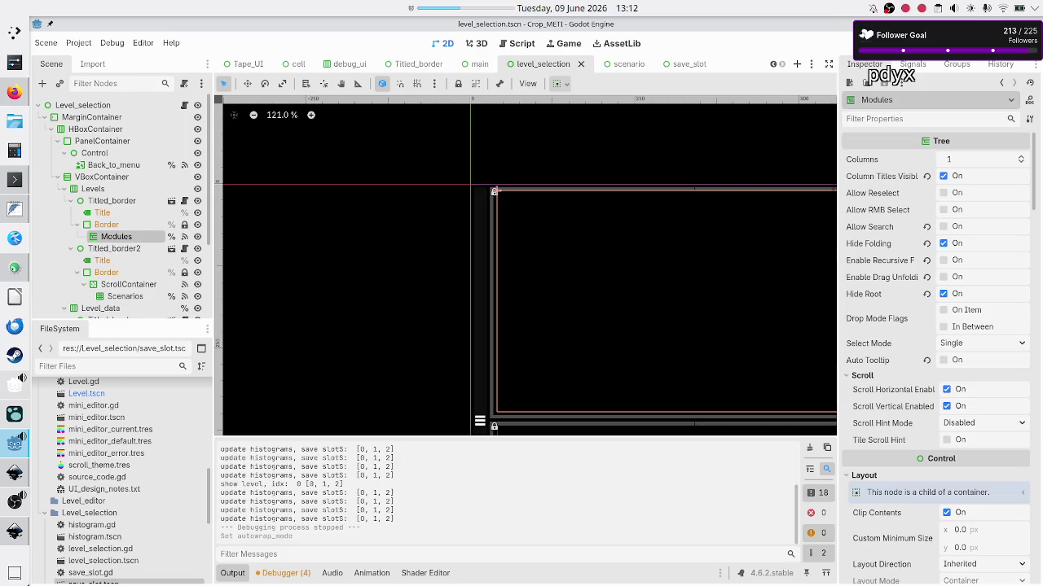
# Step: Run level_selection, open Basic tape operations and the first Tutorial scenario, then close the game
pyautogui.press('F6')
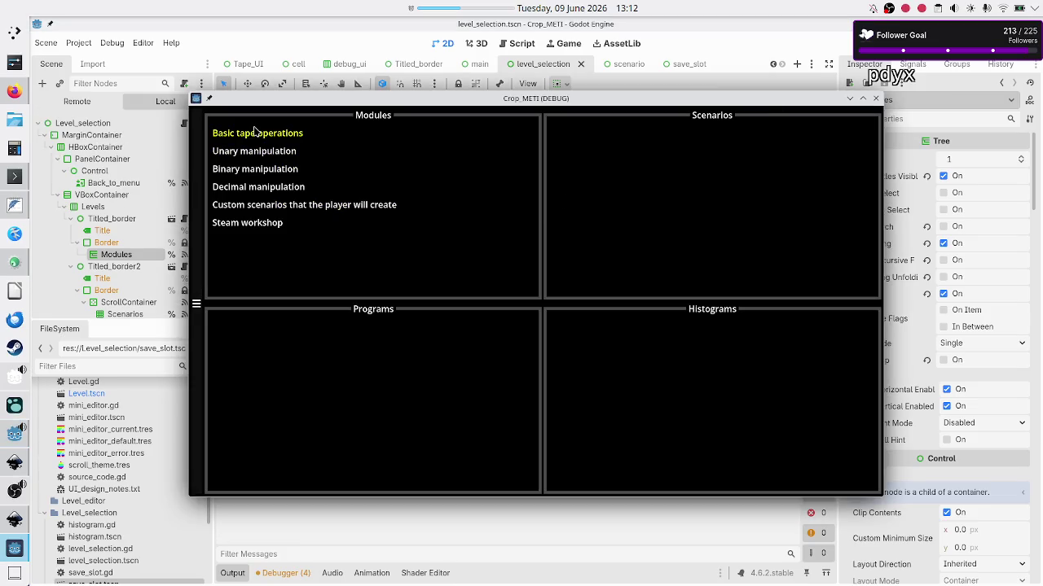
pyautogui.click(255, 131)
pyautogui.click(612, 163)
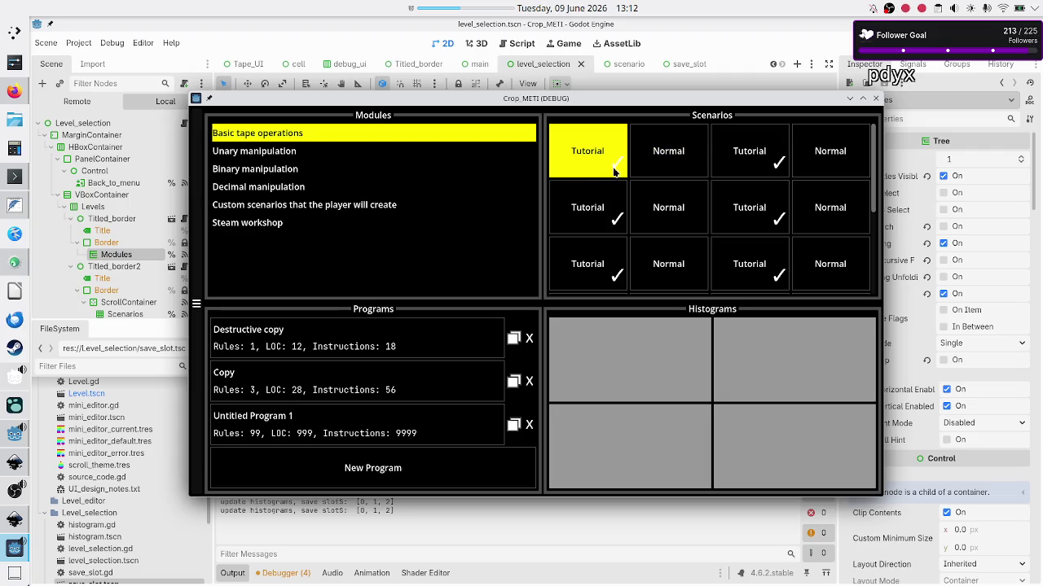
pyautogui.click(875, 98)
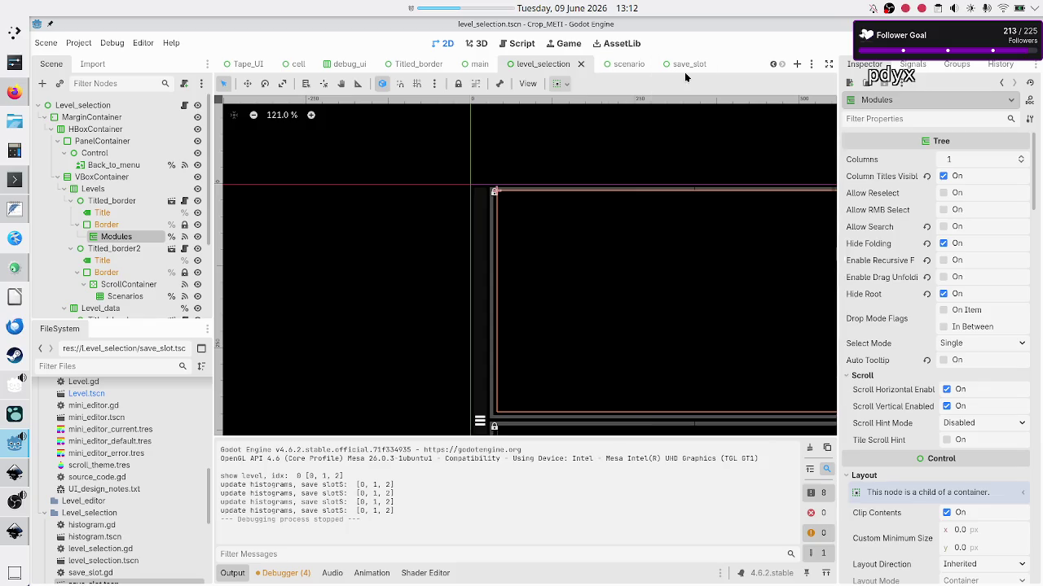
pyautogui.click(685, 72)
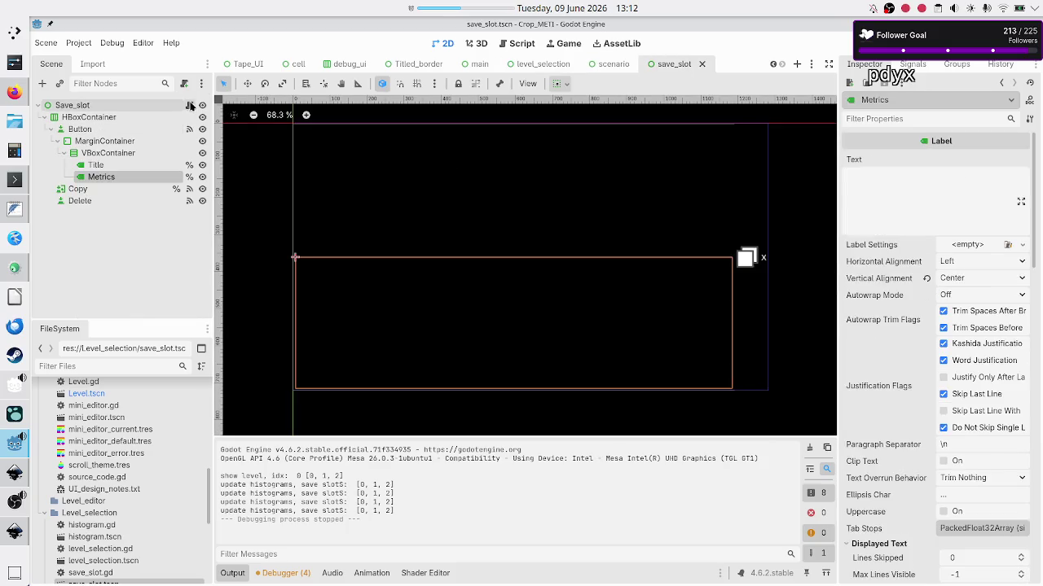
# Step: Open save_slot.gd and read through its format_metrics and update functions
pyautogui.click(189, 106)
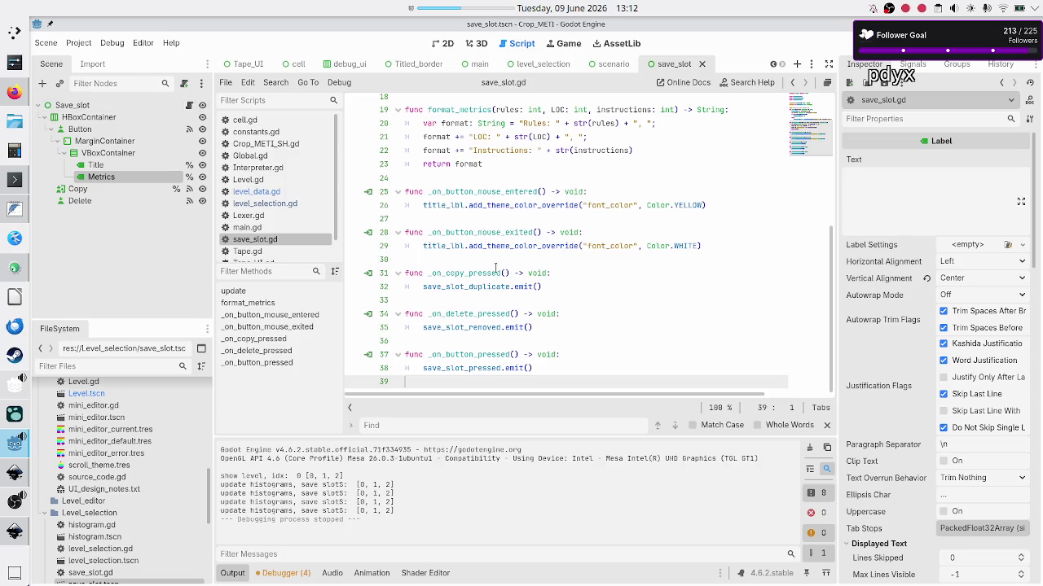
pyautogui.scroll(3, 525, 232)
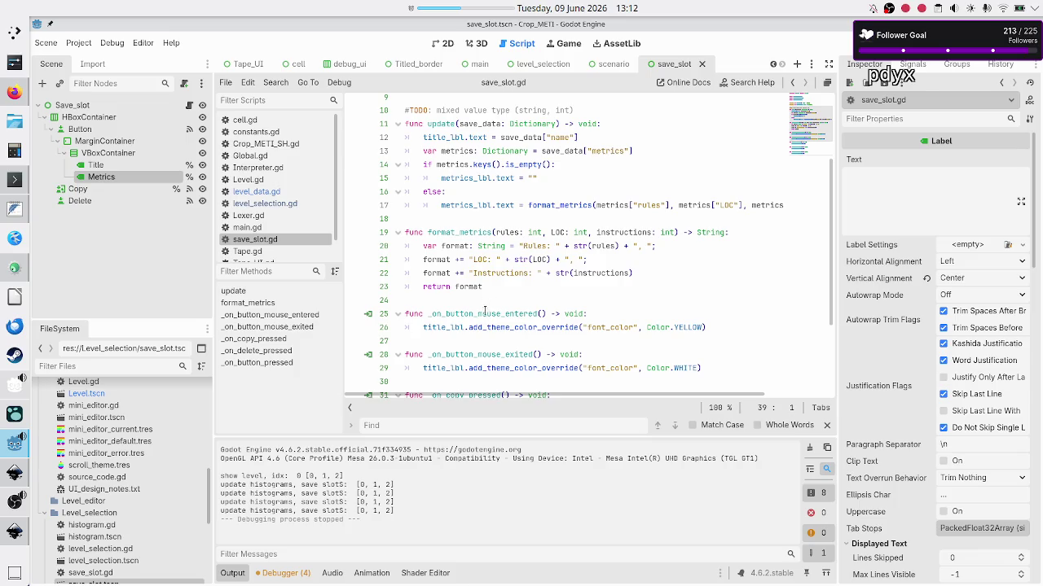
pyautogui.scroll(-2, 502, 315)
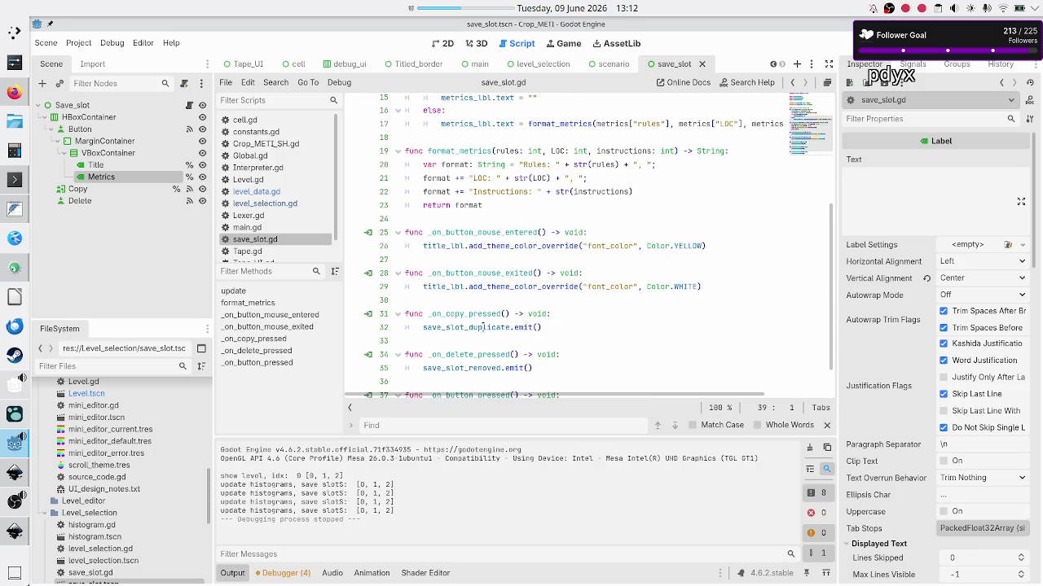
pyautogui.scroll(-1, 483, 327)
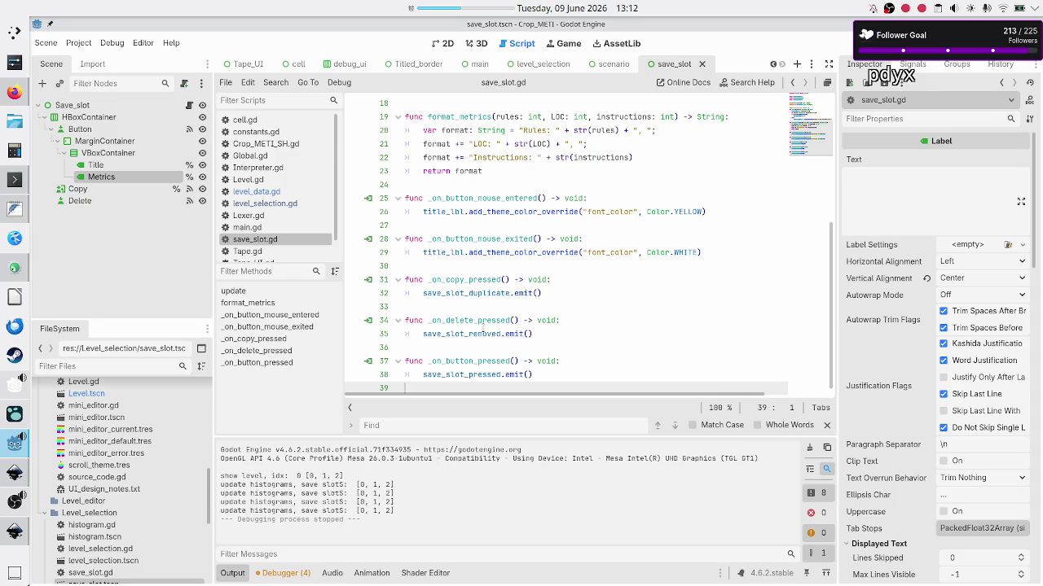
pyautogui.scroll(6, 482, 328)
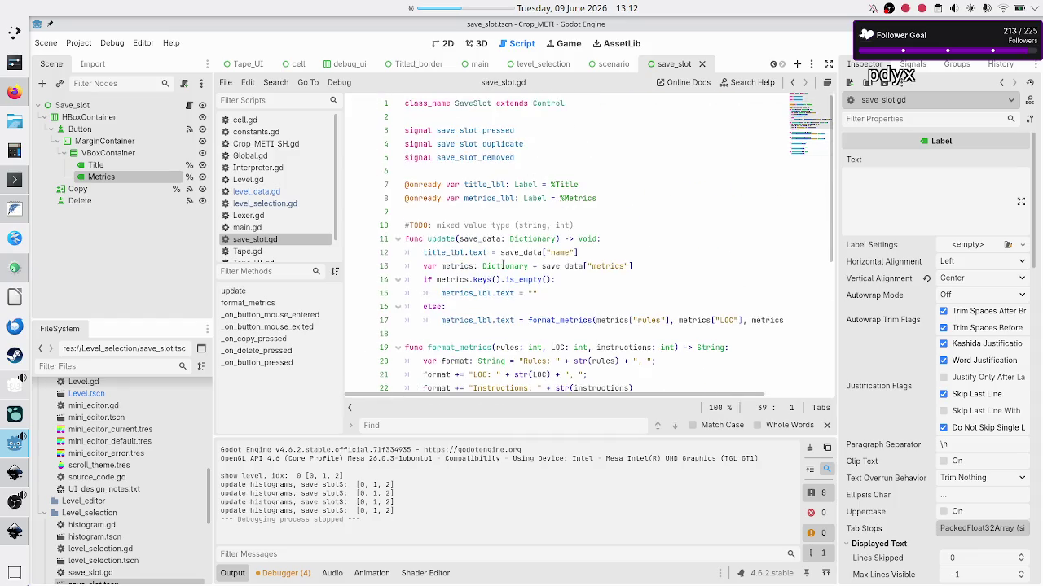
pyautogui.scroll(-2, 502, 266)
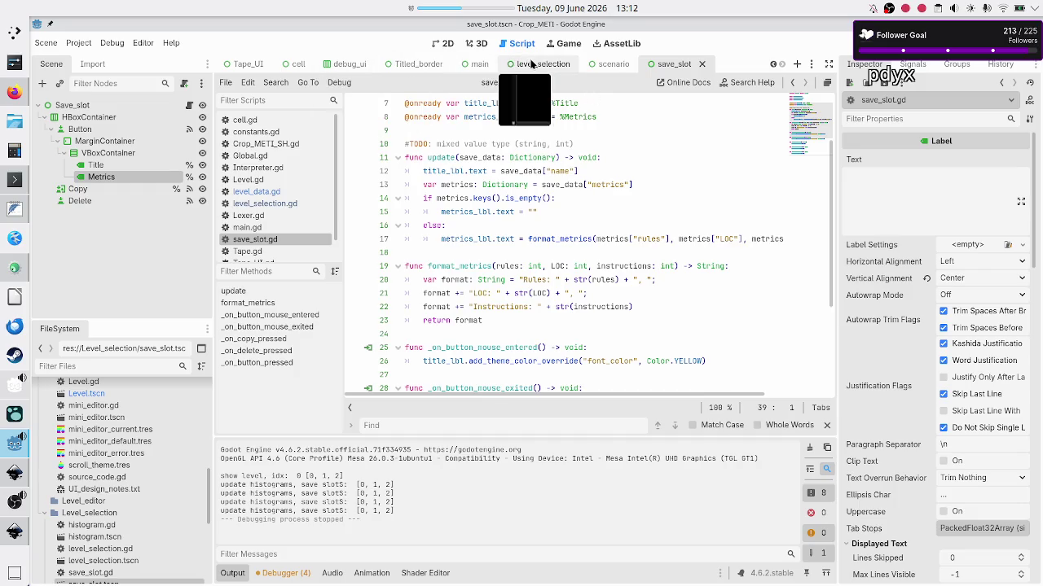
pyautogui.click(613, 64)
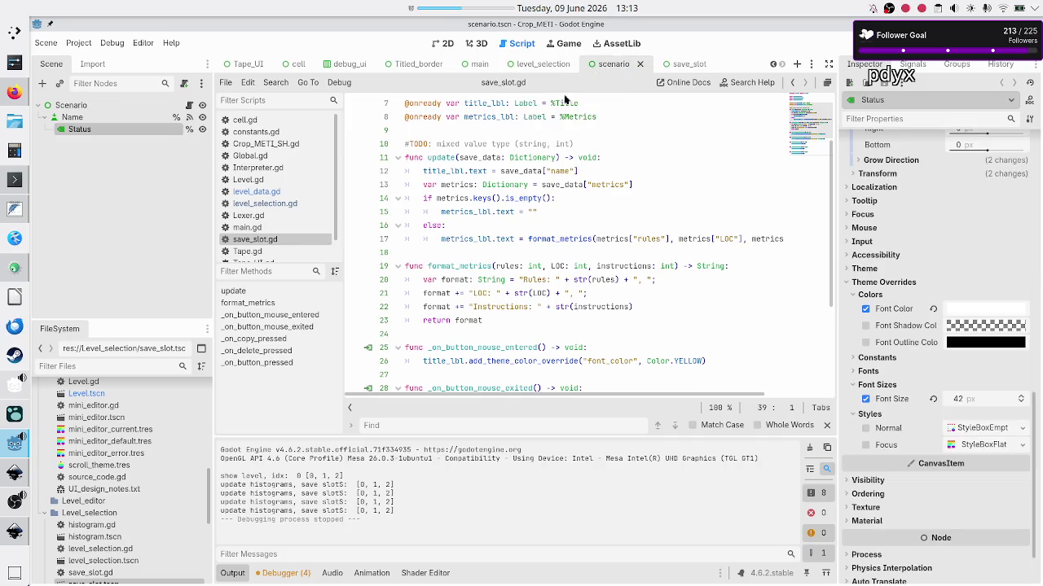
pyautogui.click(185, 105)
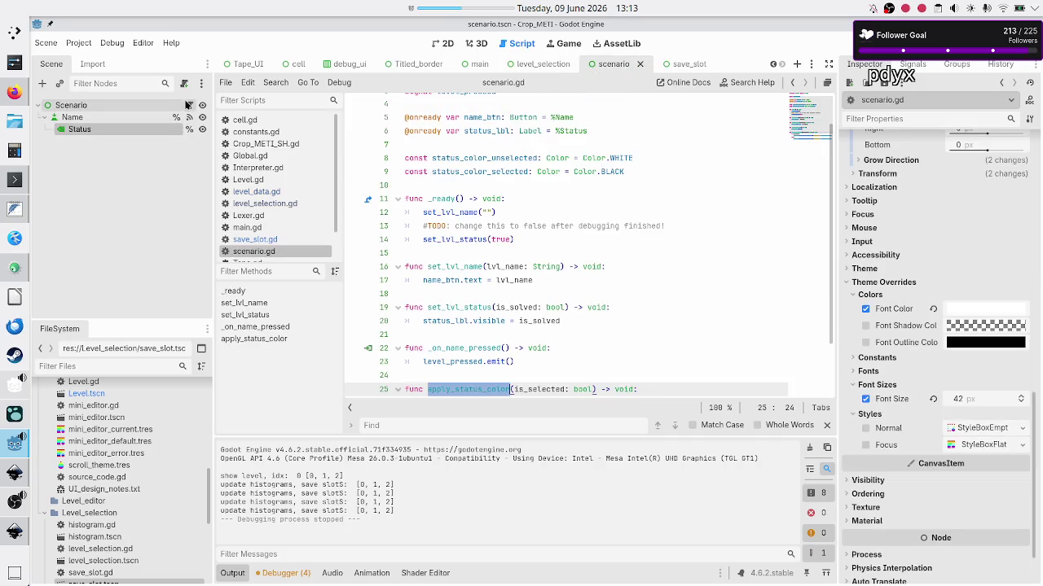
pyautogui.click(459, 280)
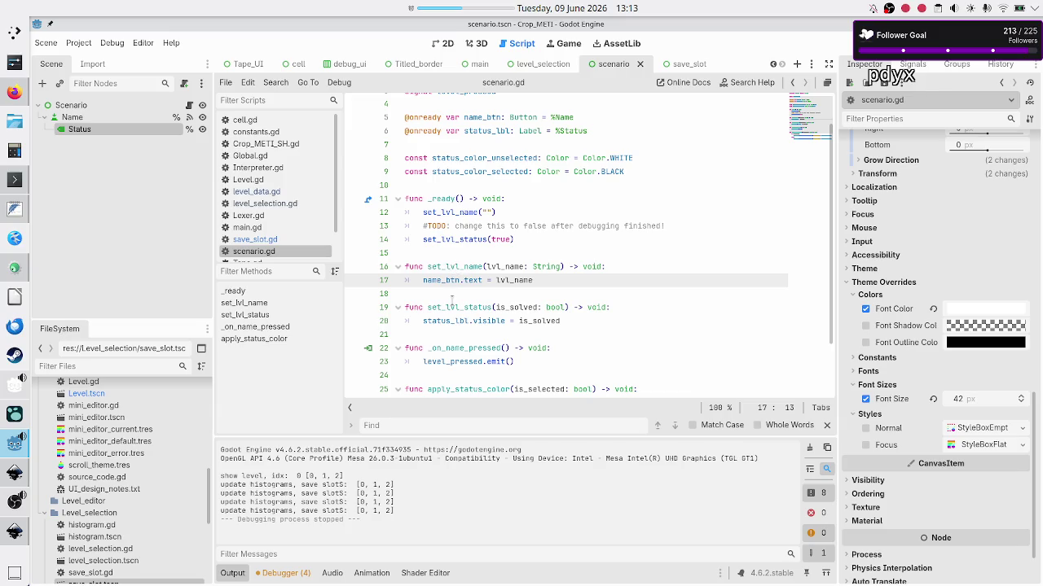
pyautogui.scroll(-2, 467, 308)
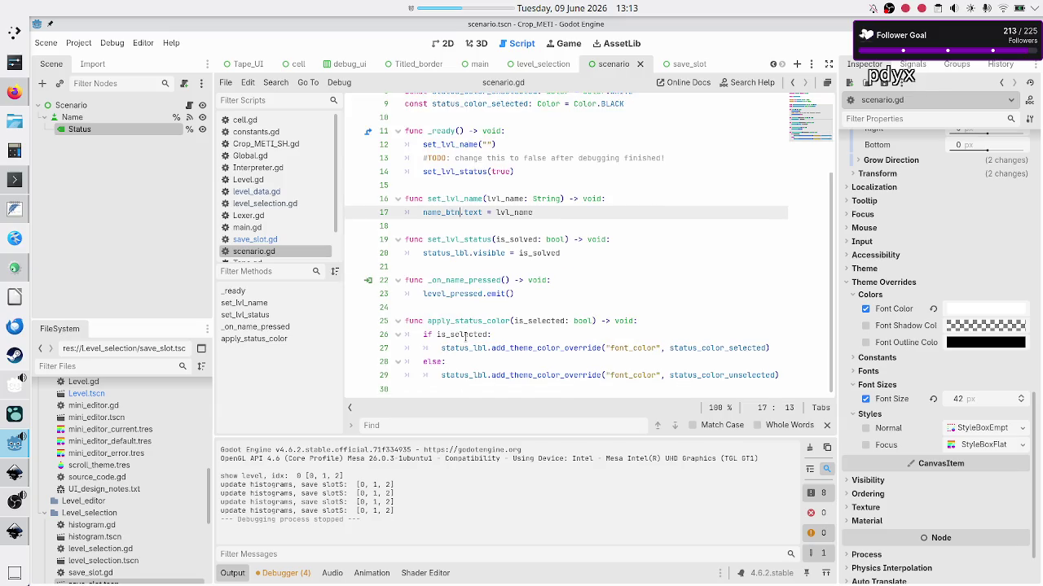
pyautogui.doubleClick(471, 320)
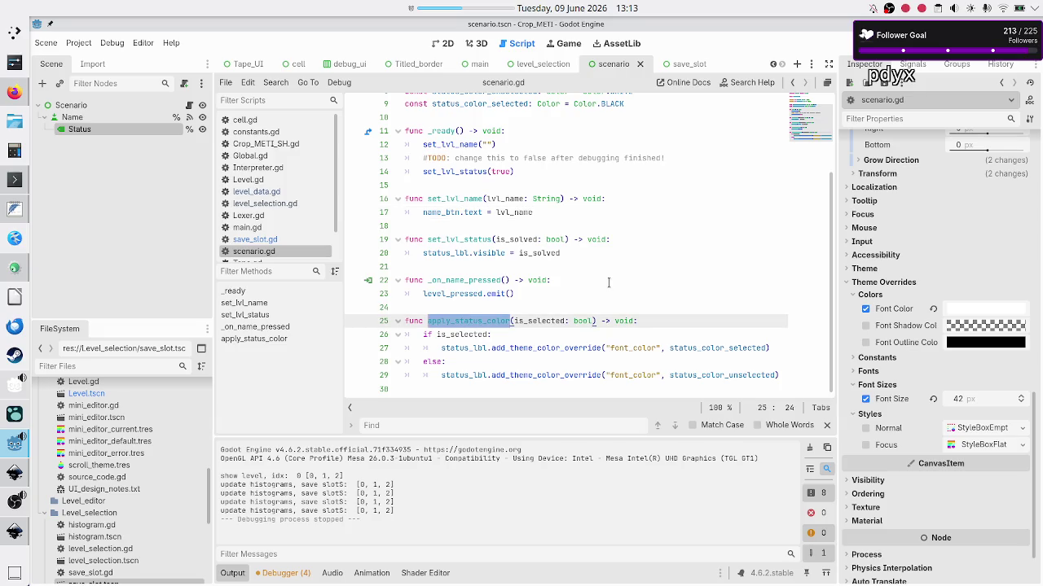
pyautogui.doubleClick(464, 334)
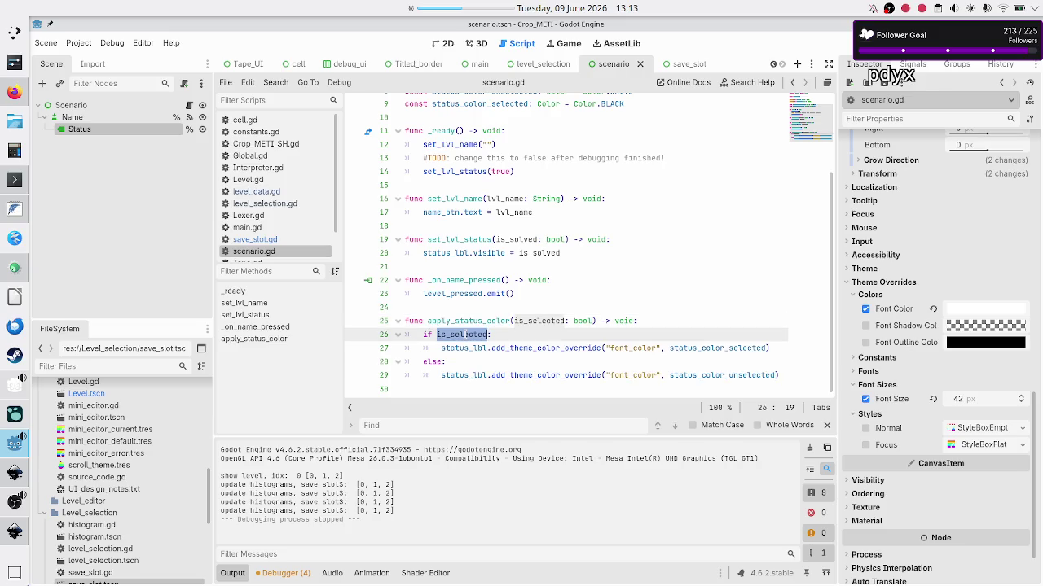
pyautogui.doubleClick(713, 348)
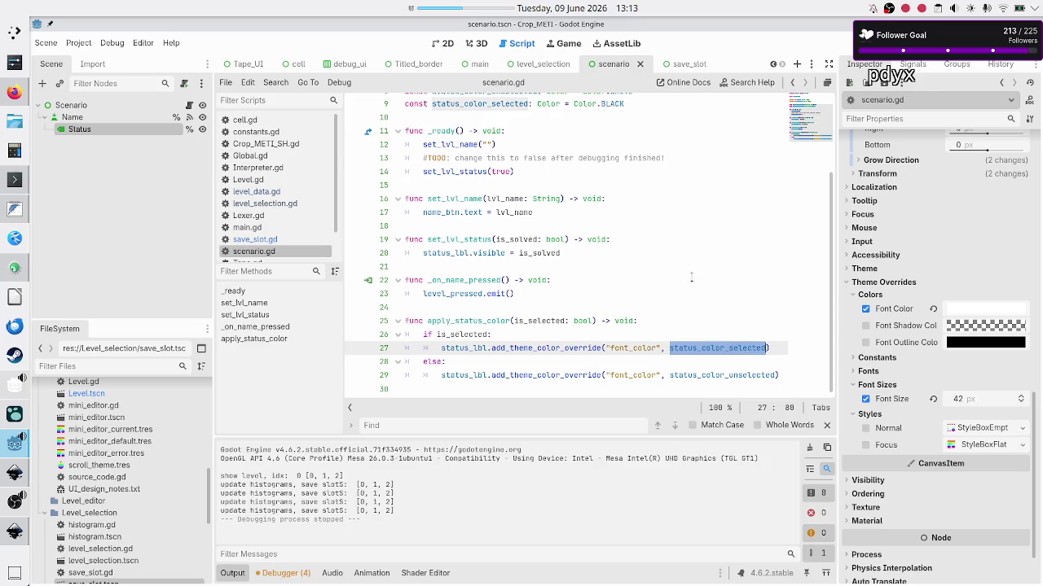
pyautogui.scroll(1, 695, 239)
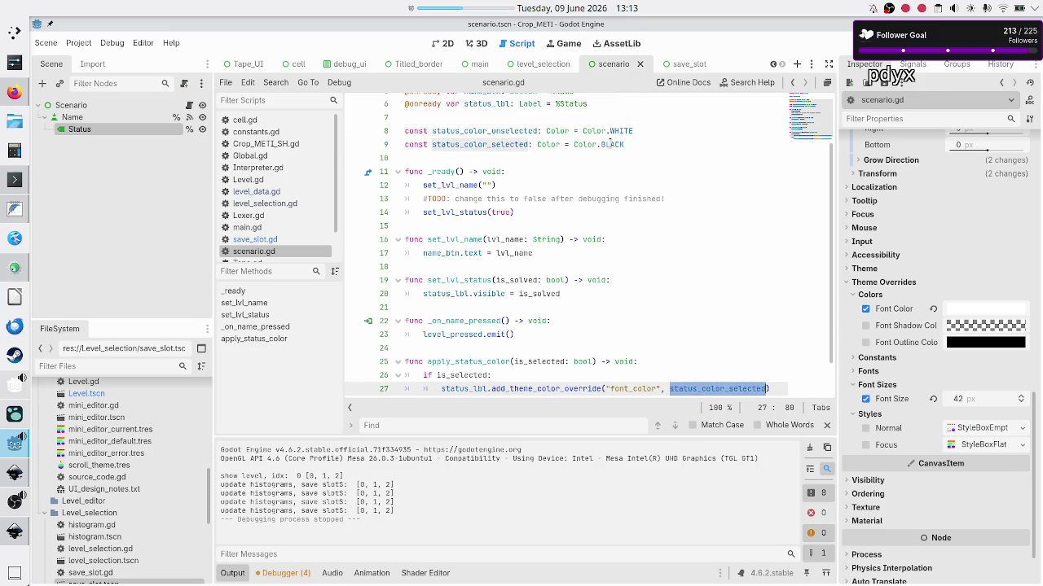
pyautogui.scroll(-1, 631, 235)
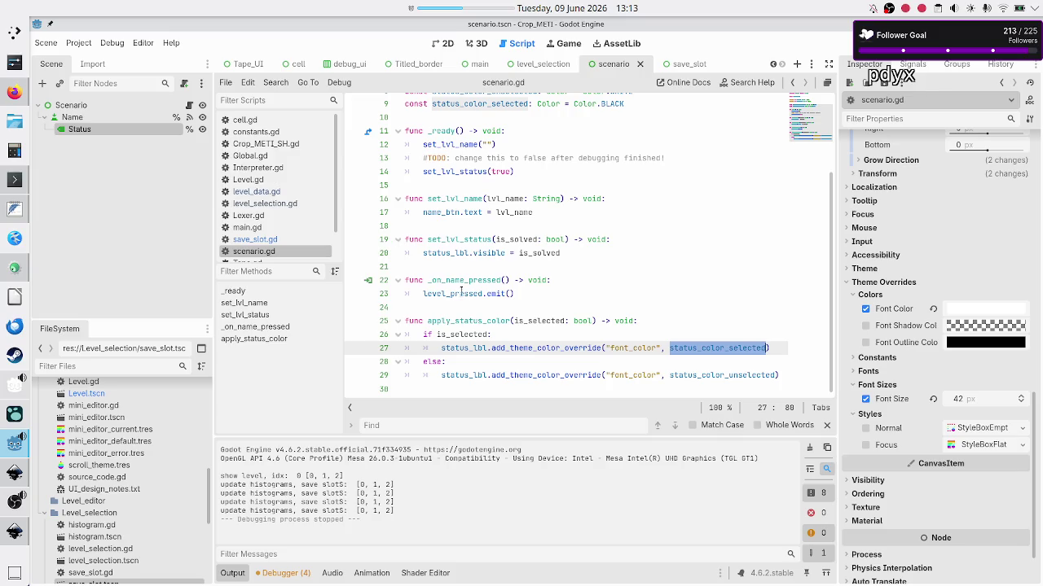
pyautogui.doubleClick(474, 324)
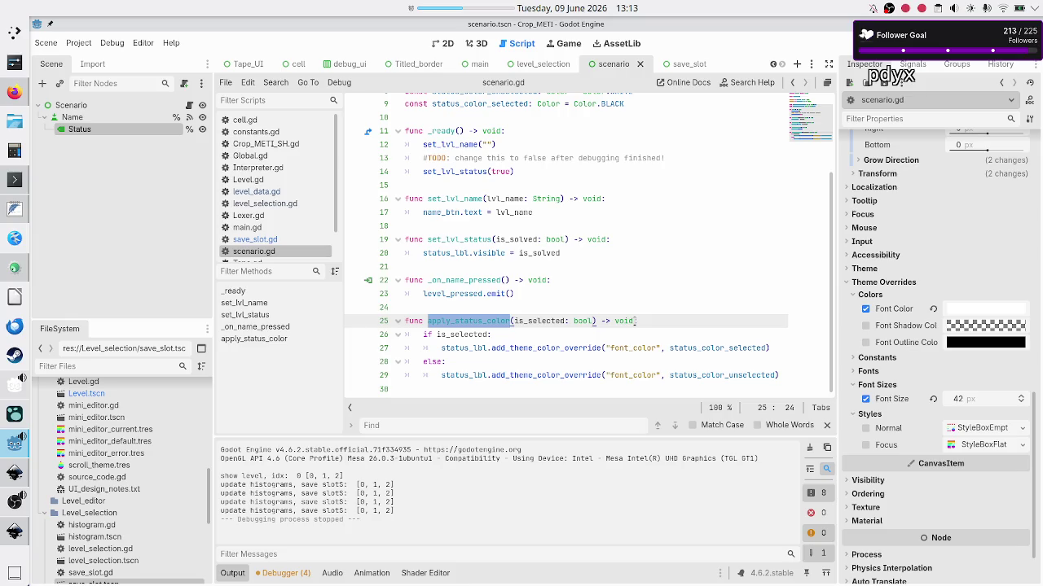
# Step: Insert print("apply") after line 25 at the start of apply_status_color and run the game
pyautogui.click(661, 321)
pyautogui.press('Return')
pyautogui.write('pri')
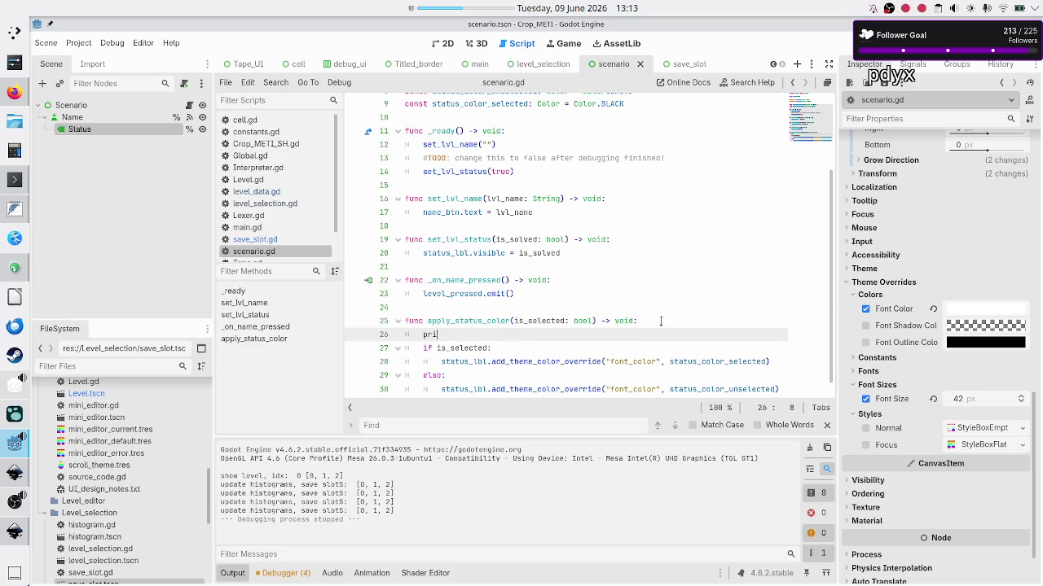
pyautogui.write('nt("is_selec')
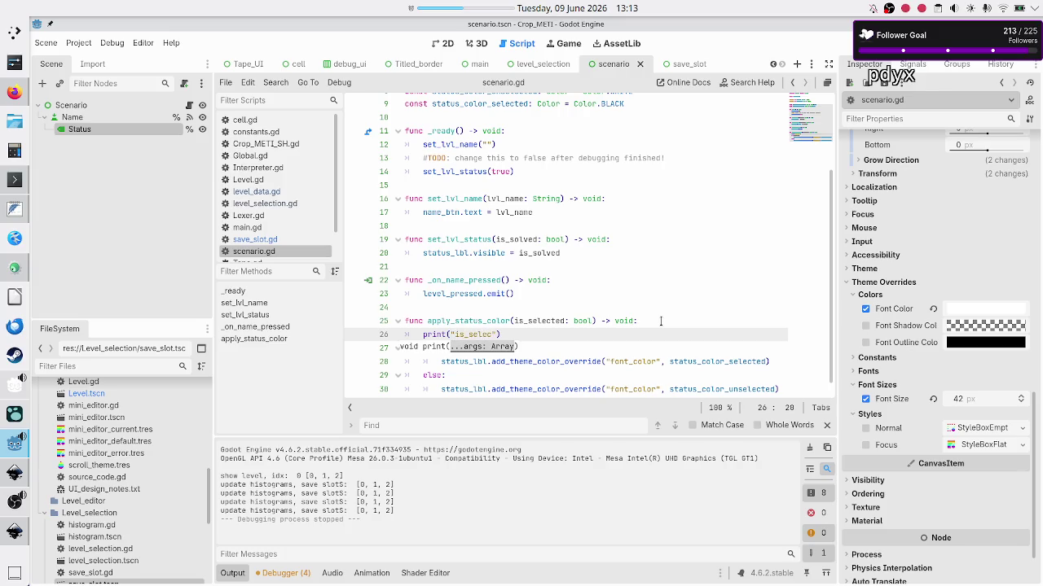
pyautogui.press('BackSpace')
pyautogui.press('BackSpace')
pyautogui.press('BackSpace')
pyautogui.write('apply')
pyautogui.press('F6')
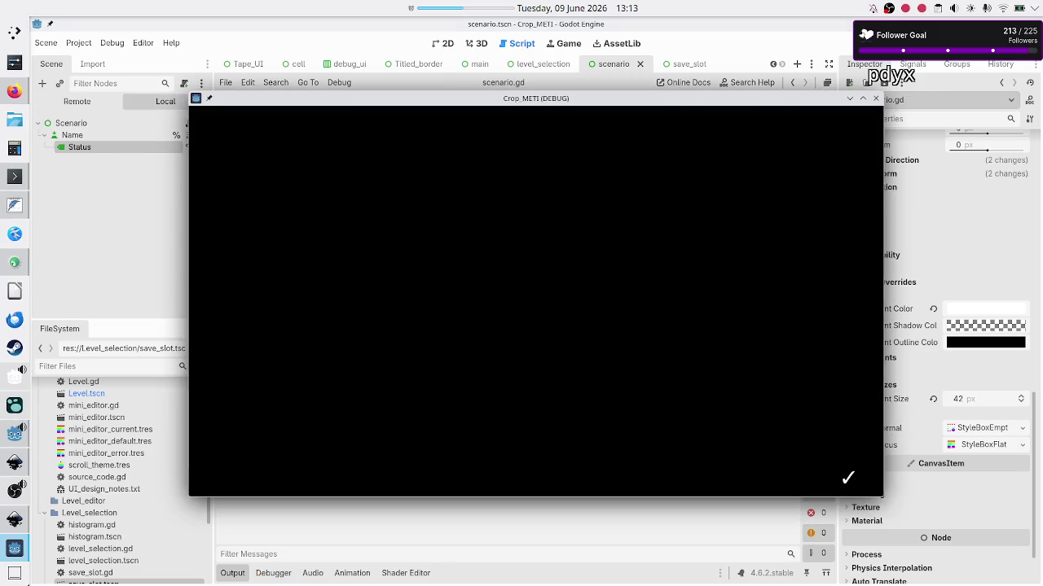
# Step: Rerun the game and select the first Tutorial scenario in Basic tape operations to check the 'apply' log
pyautogui.click(876, 99)
pyautogui.press('F6')
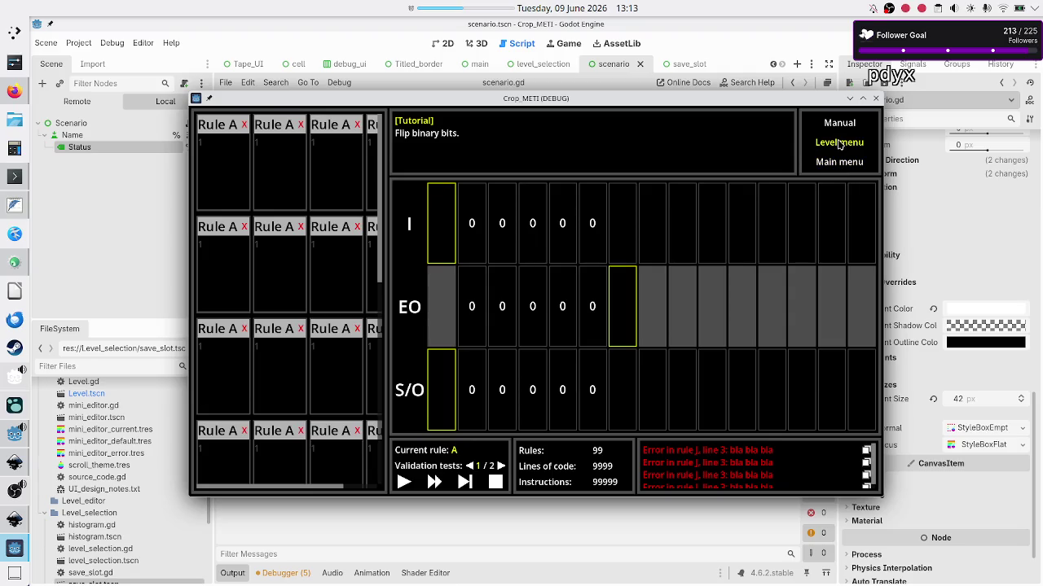
pyautogui.click(839, 142)
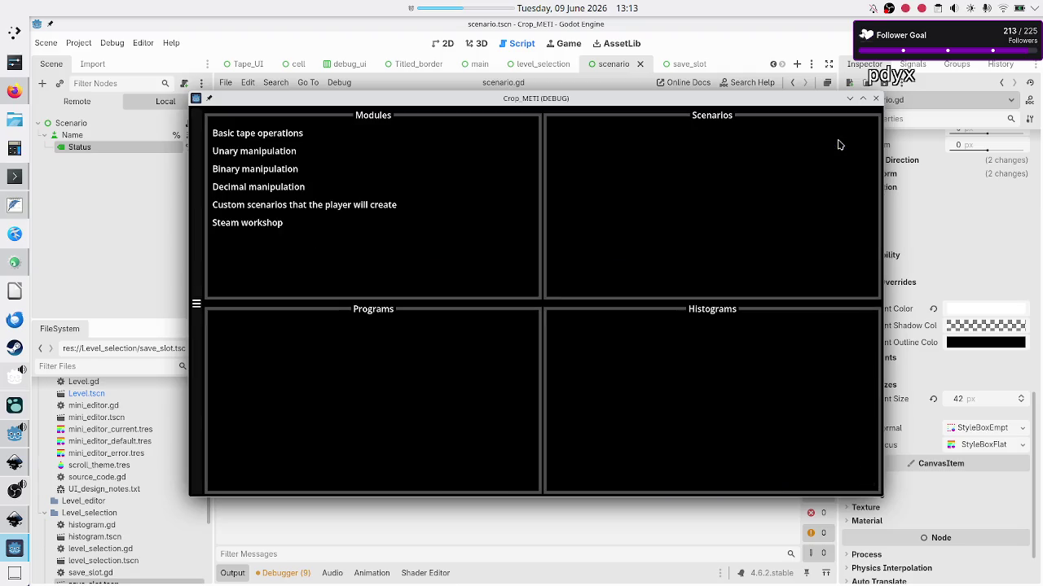
pyautogui.click(301, 137)
pyautogui.moveTo(420, 98)
pyautogui.mouseDown()
pyautogui.moveTo(558, 23)
pyautogui.moveTo(520, 73)
pyautogui.mouseUp()
pyautogui.click(724, 116)
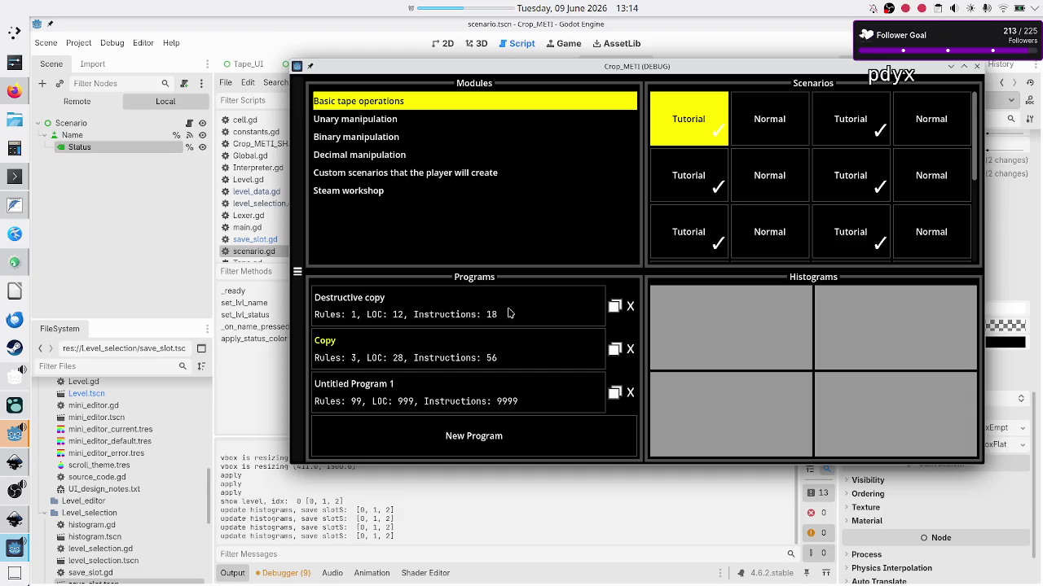
# Step: Close the game and change the debug call from print to prints
pyautogui.click(977, 66)
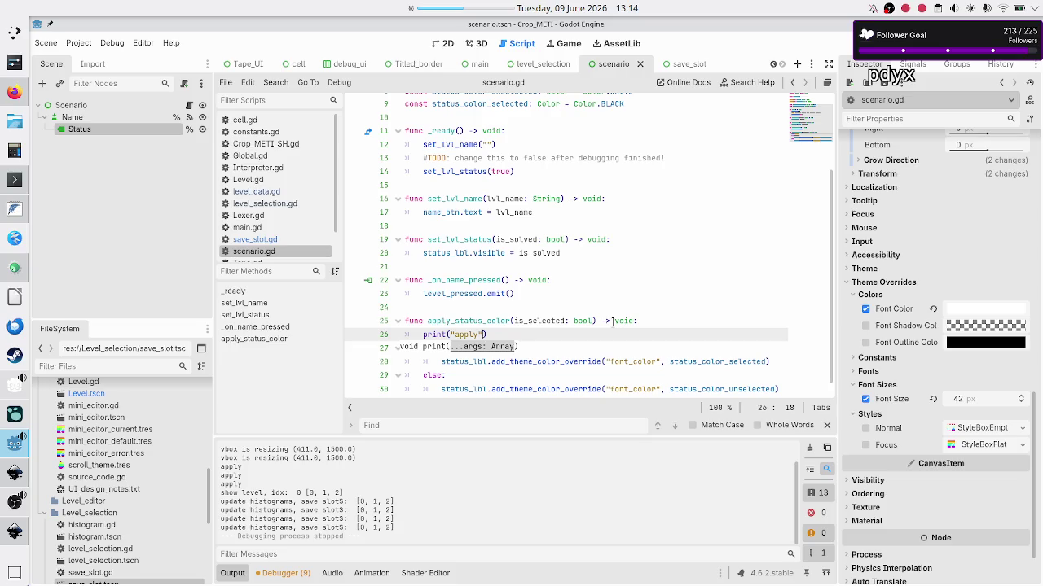
pyautogui.write('s')
pyautogui.press('Right')
pyautogui.press('Right')
# Step: Add is_selected as a second argument to the prints call and run the game
pyautogui.write(', is_sele')
pyautogui.press('Return')
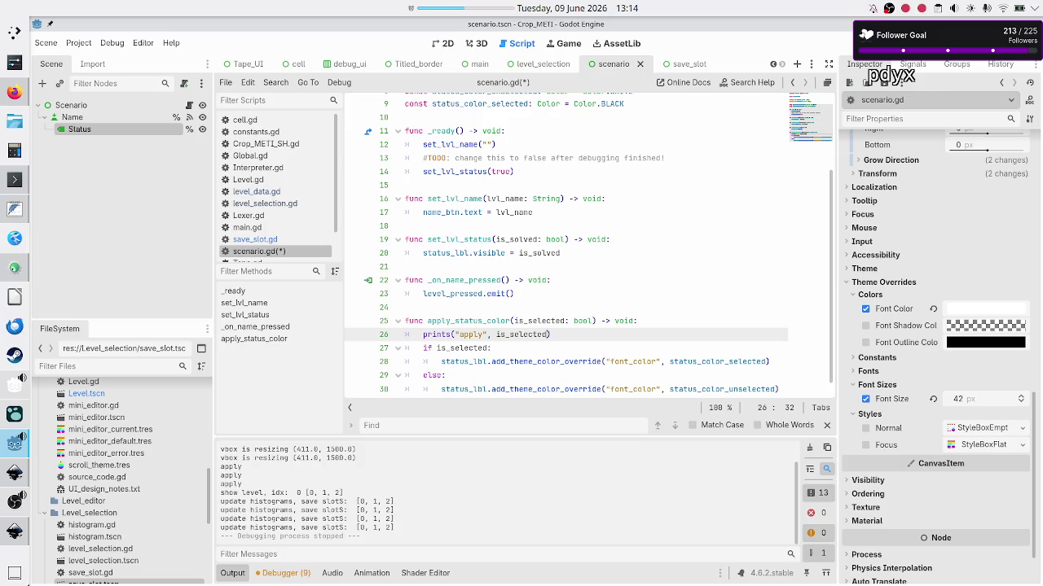
pyautogui.click(807, 42)
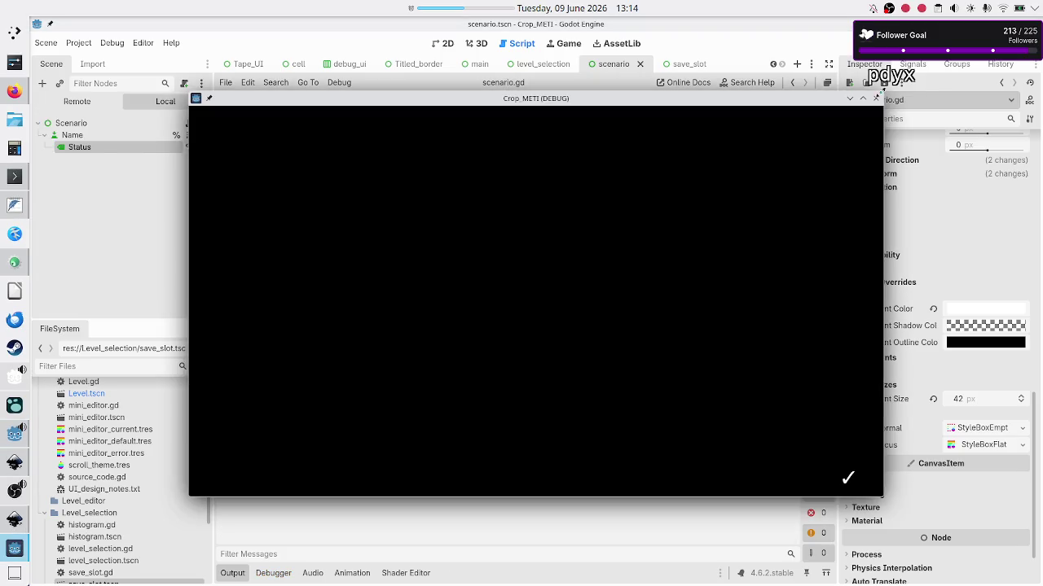
# Step: Select the first Tutorial scenario in Basic tape operations, review the logged apply values, then close the game
pyautogui.click(876, 104)
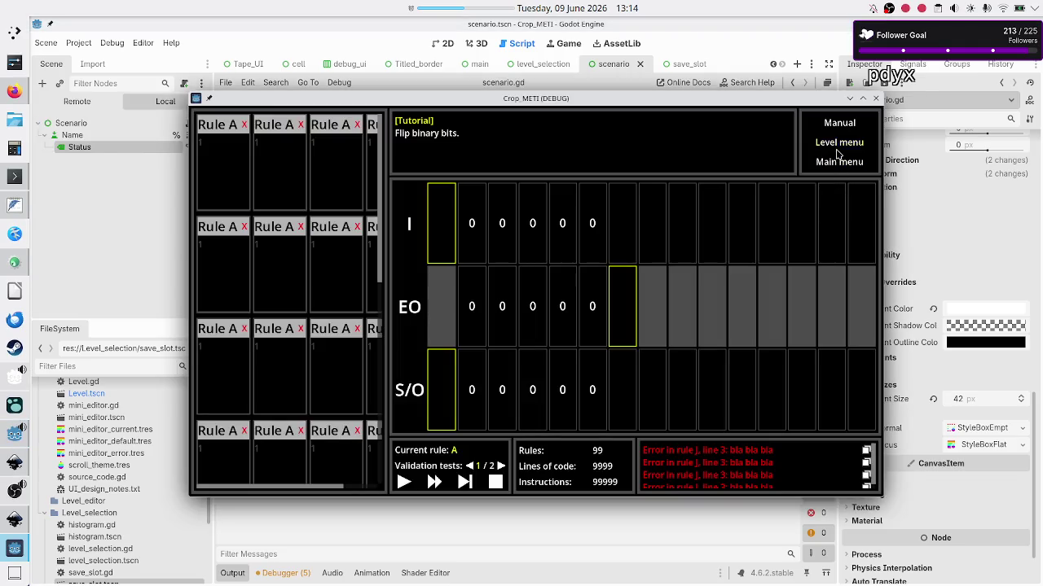
pyautogui.click(835, 221)
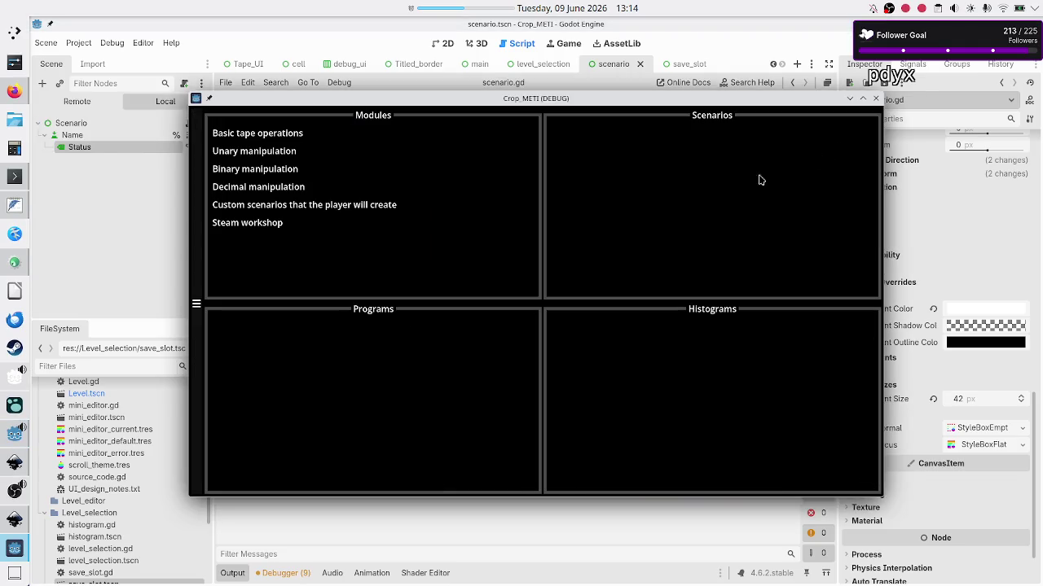
pyautogui.click(311, 135)
pyautogui.click(556, 165)
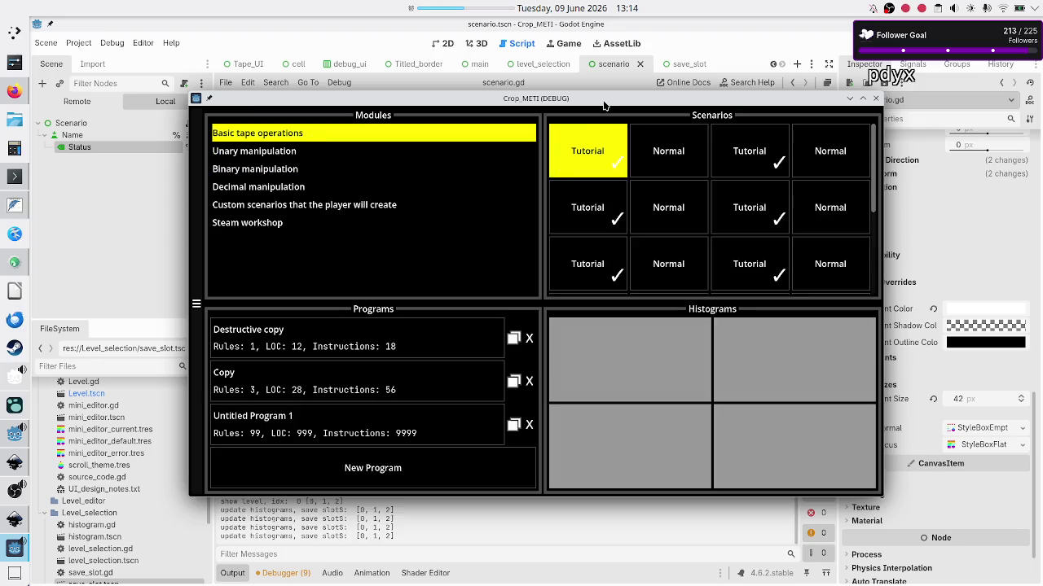
pyautogui.moveTo(604, 106); pyautogui.dragTo(666, 65)
pyautogui.moveTo(689, 60); pyautogui.dragTo(689, 61)
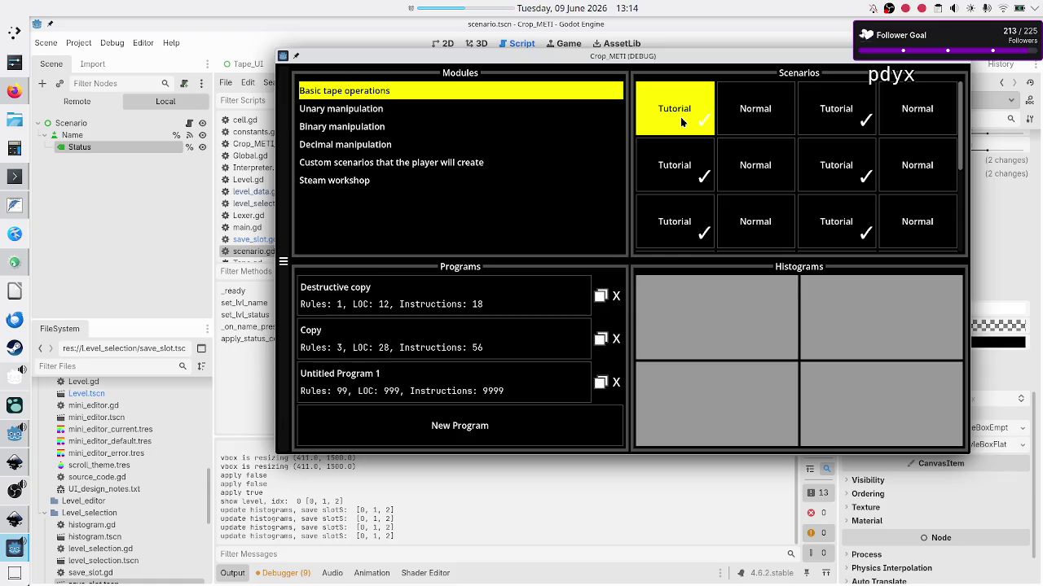
pyautogui.scroll(-2, 681, 121)
pyautogui.scroll(2, 681, 122)
pyautogui.click(963, 65)
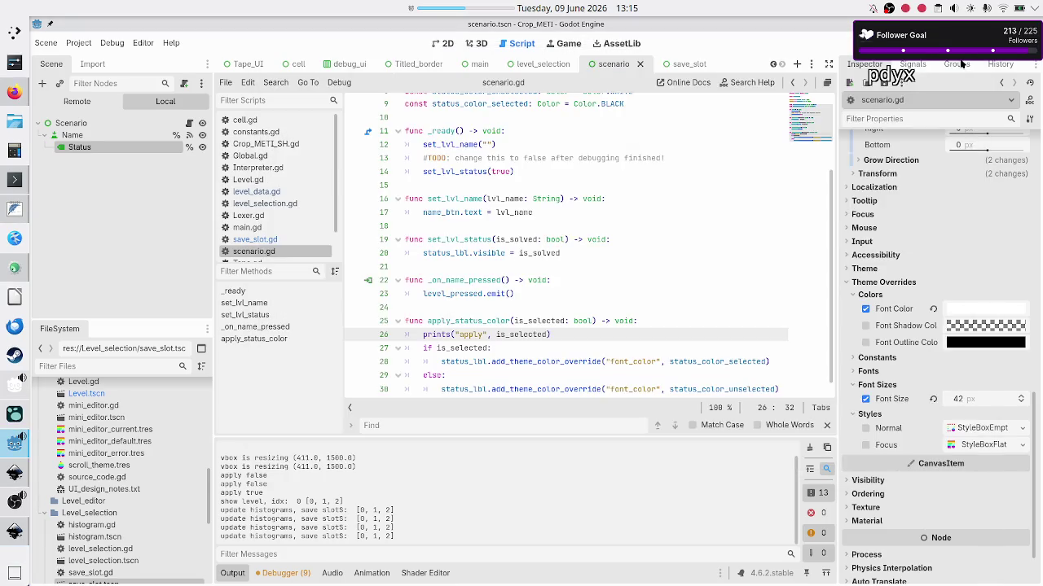
pyautogui.doubleClick(461, 348)
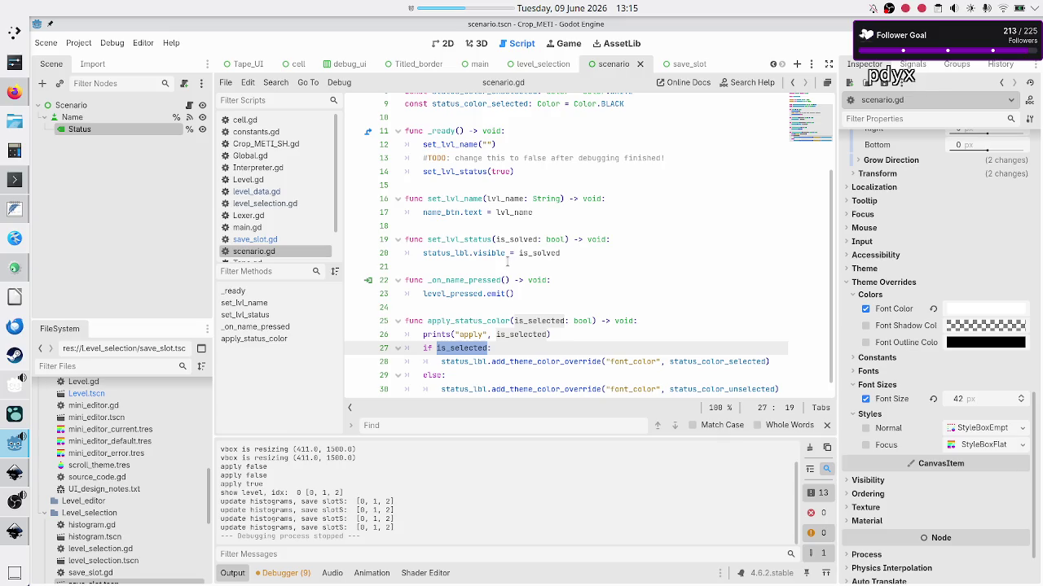
pyautogui.doubleClick(468, 362)
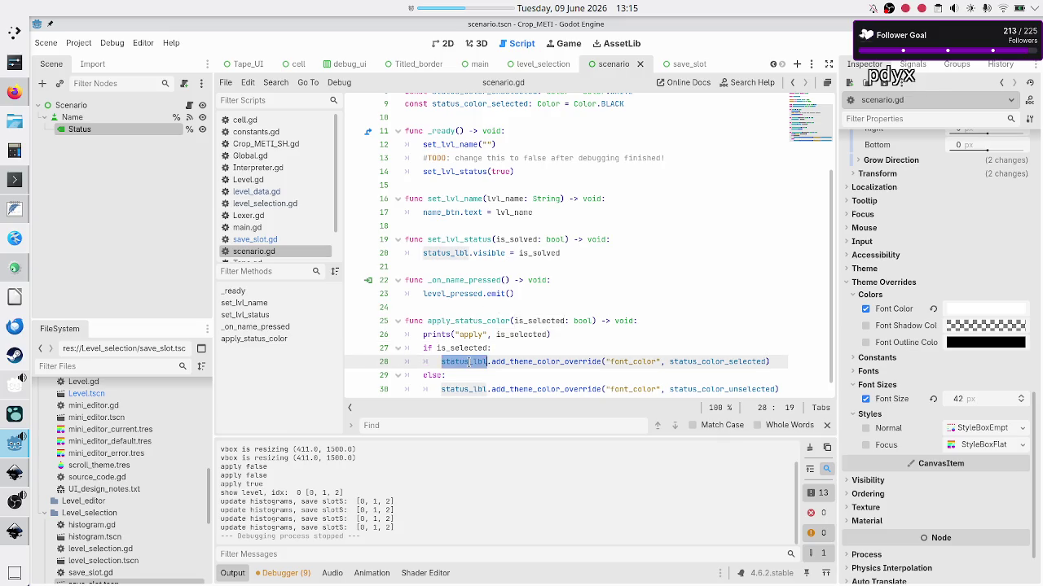
pyautogui.scroll(3, 469, 360)
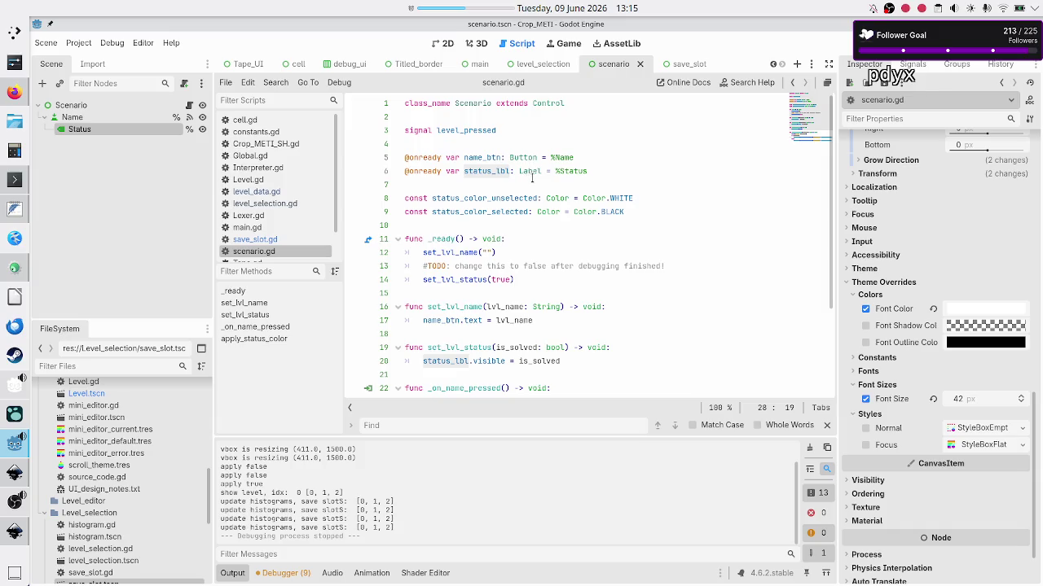
pyautogui.scroll(-2, 660, 287)
pyautogui.scroll(-1, 659, 288)
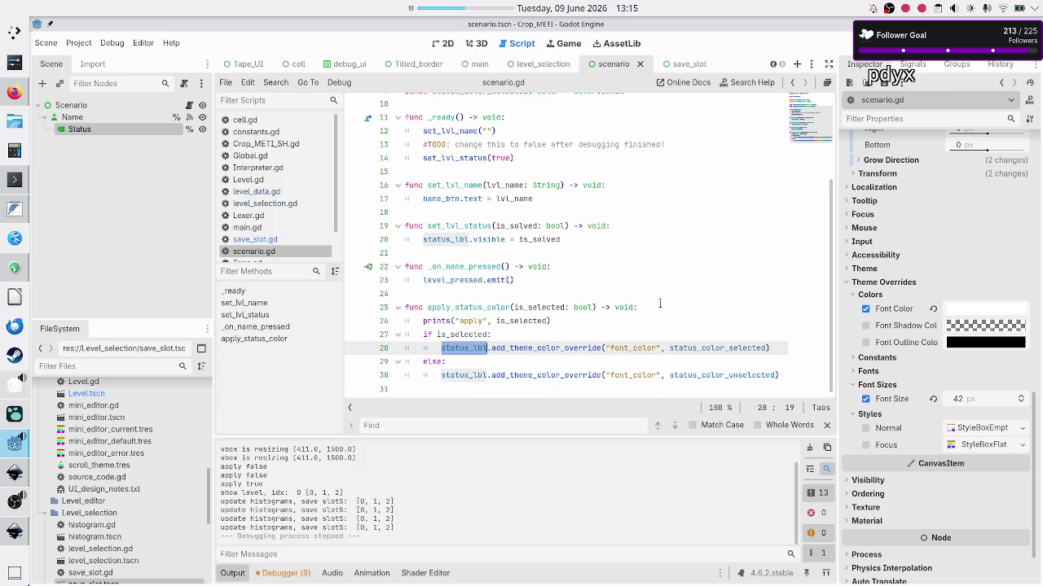
pyautogui.doubleClick(709, 349)
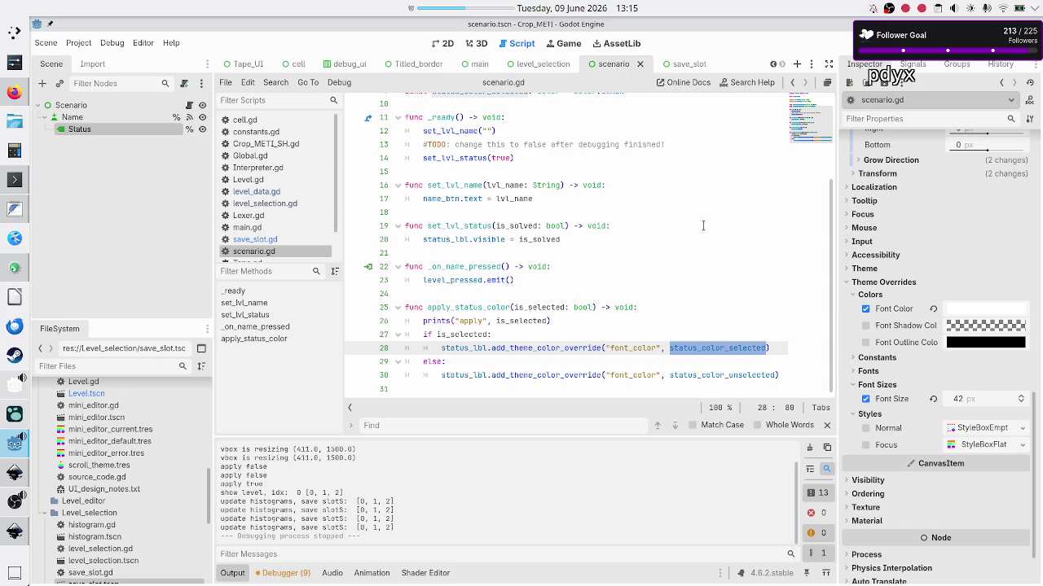
pyautogui.scroll(3, 703, 225)
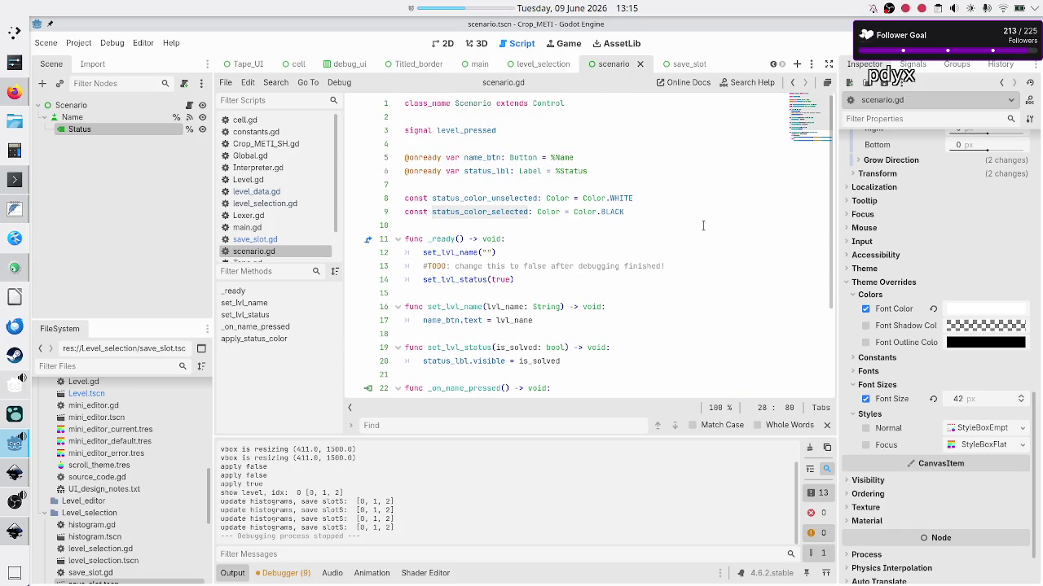
pyautogui.doubleClick(613, 212)
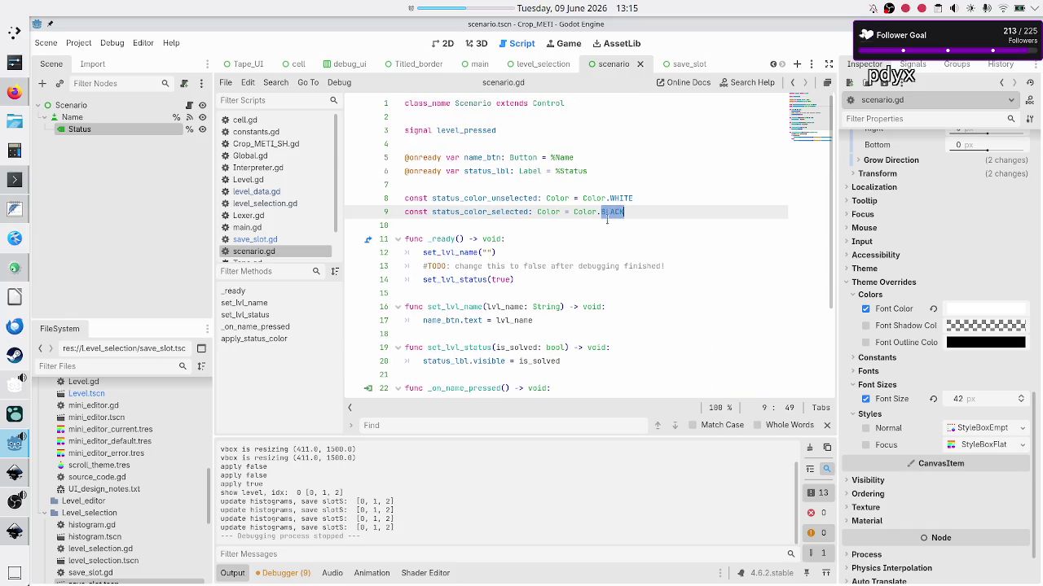
pyautogui.scroll(-3, 494, 324)
pyautogui.click(452, 295)
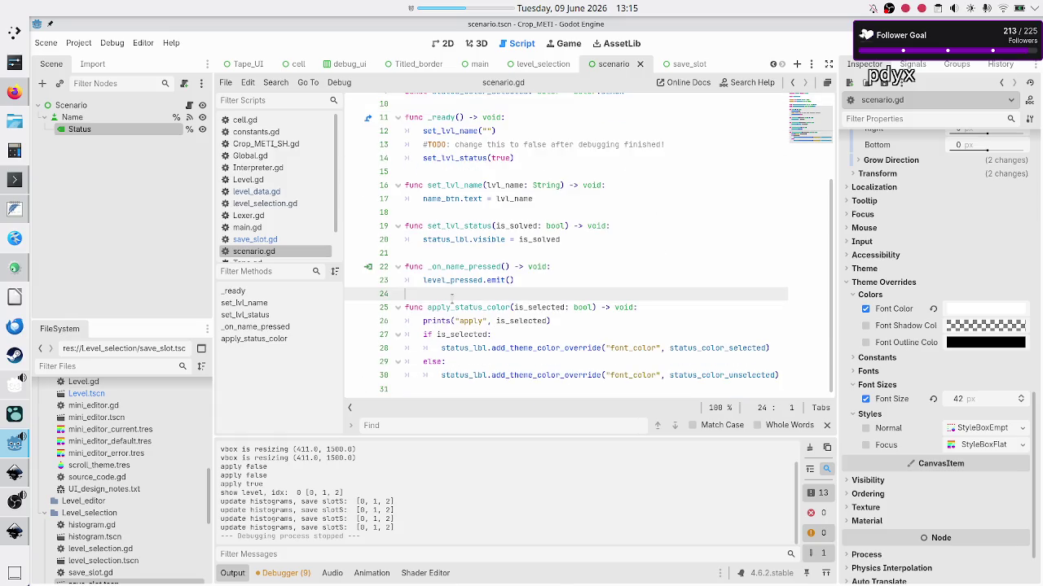
pyautogui.press('F6')
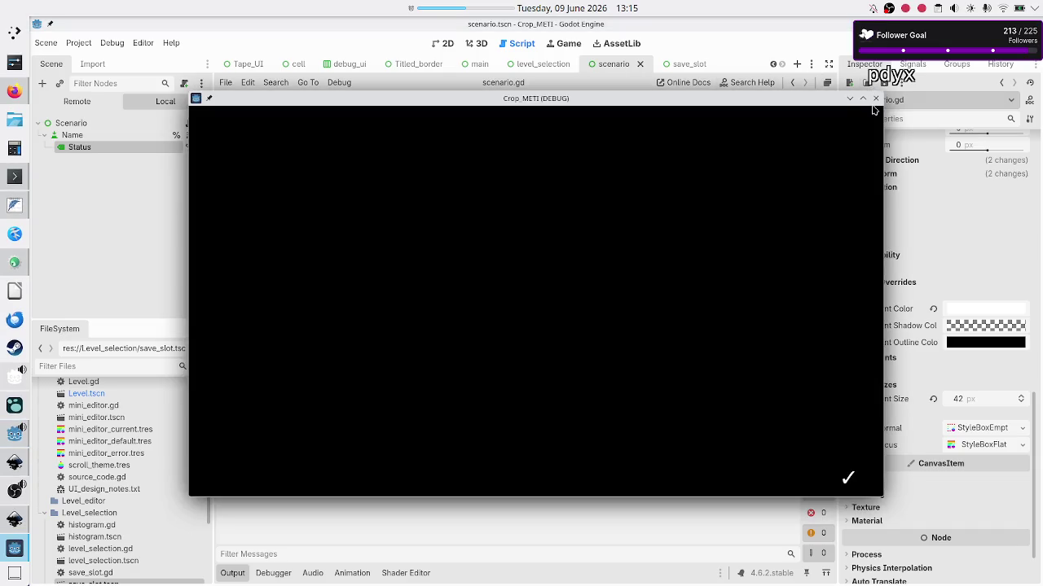
# Step: Stop the scenario test run and launch the level_selection scene instead
pyautogui.click(876, 99)
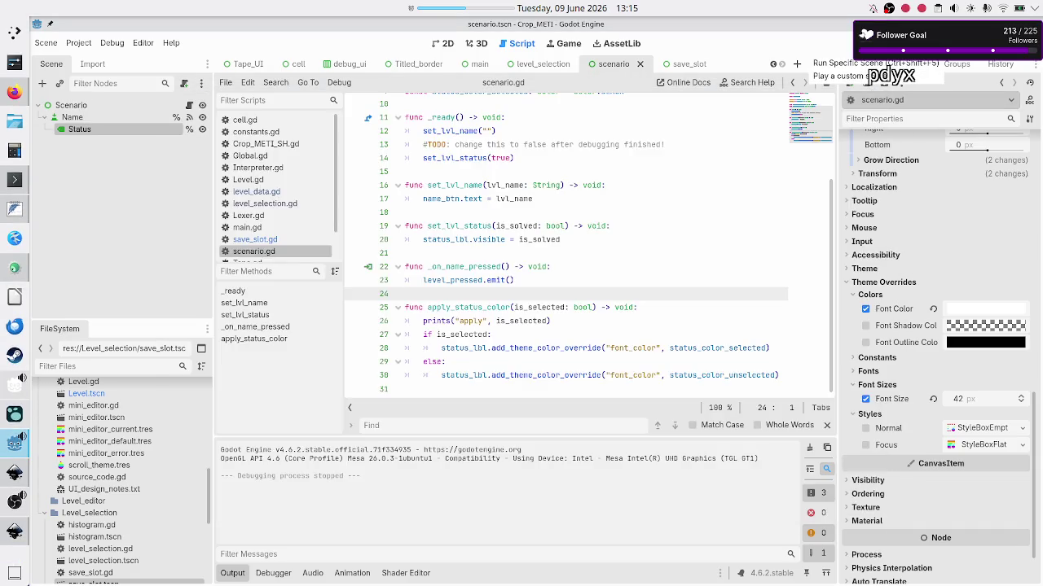
pyautogui.click(522, 68)
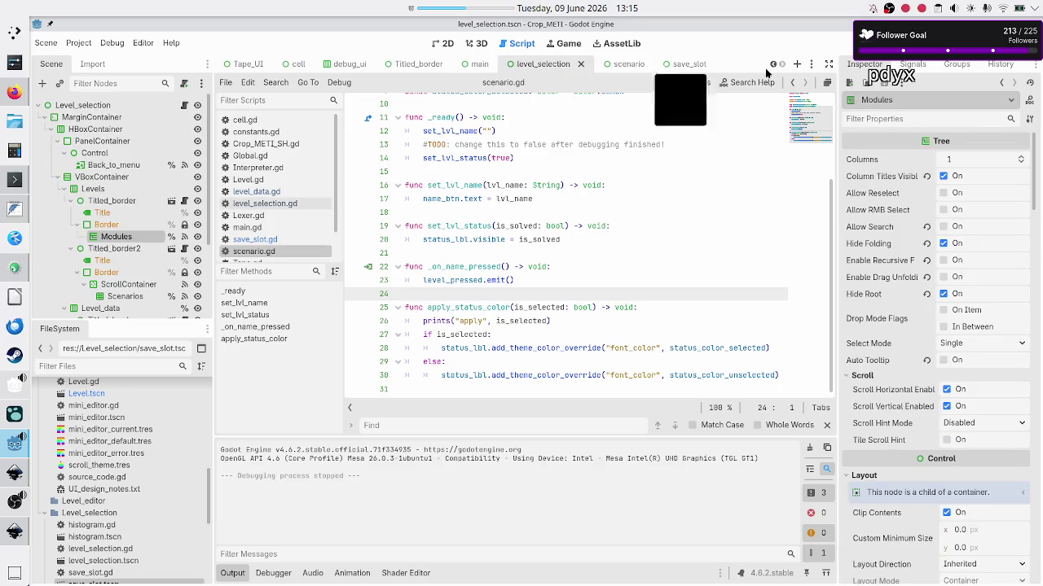
pyautogui.press('F6')
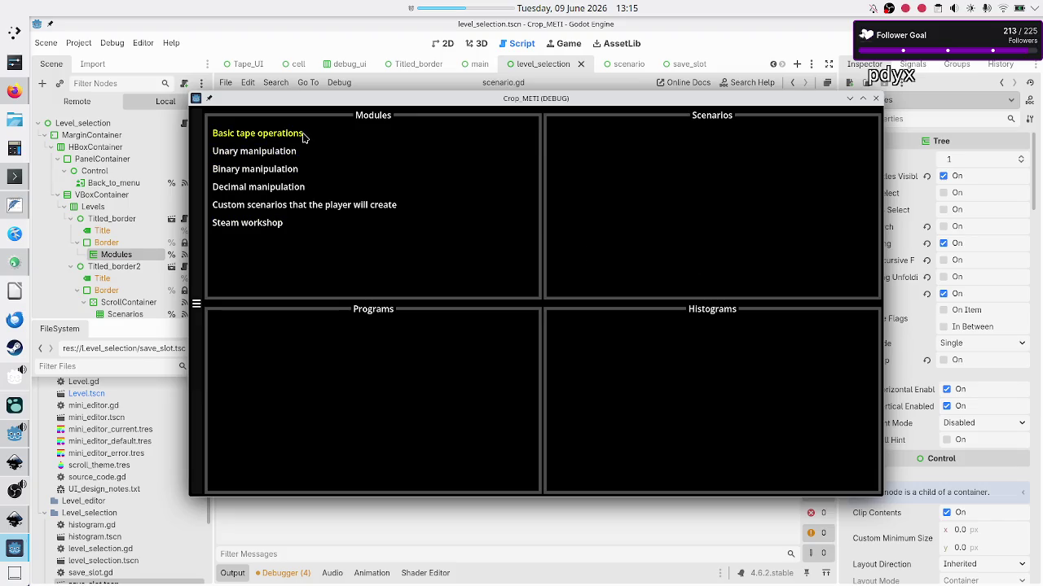
# Step: In Basic tape operations, select six Tutorial scenarios, add Untitled Program 5, then close the game
pyautogui.click(303, 136)
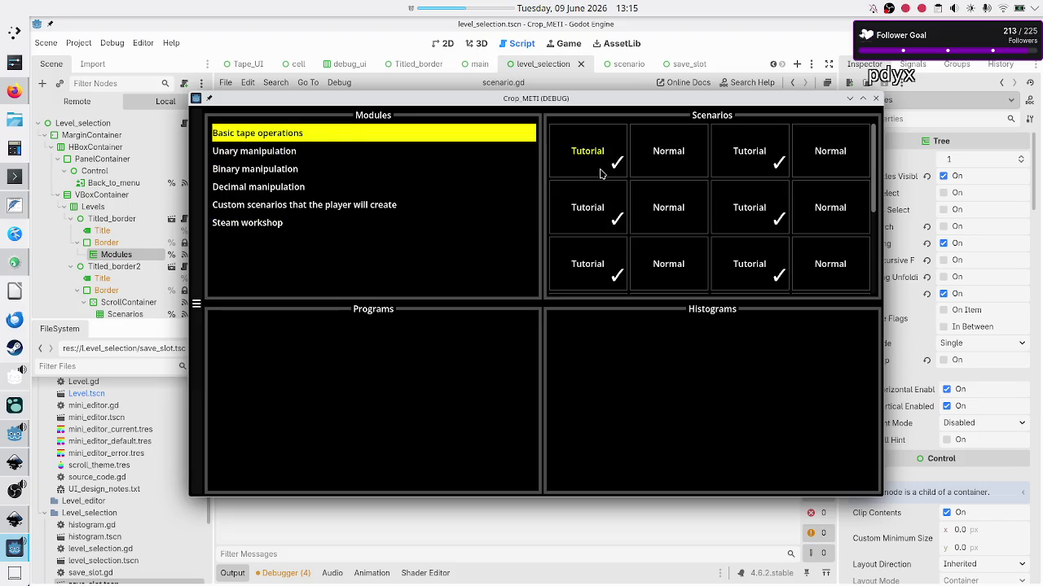
pyautogui.click(601, 172)
pyautogui.click(779, 154)
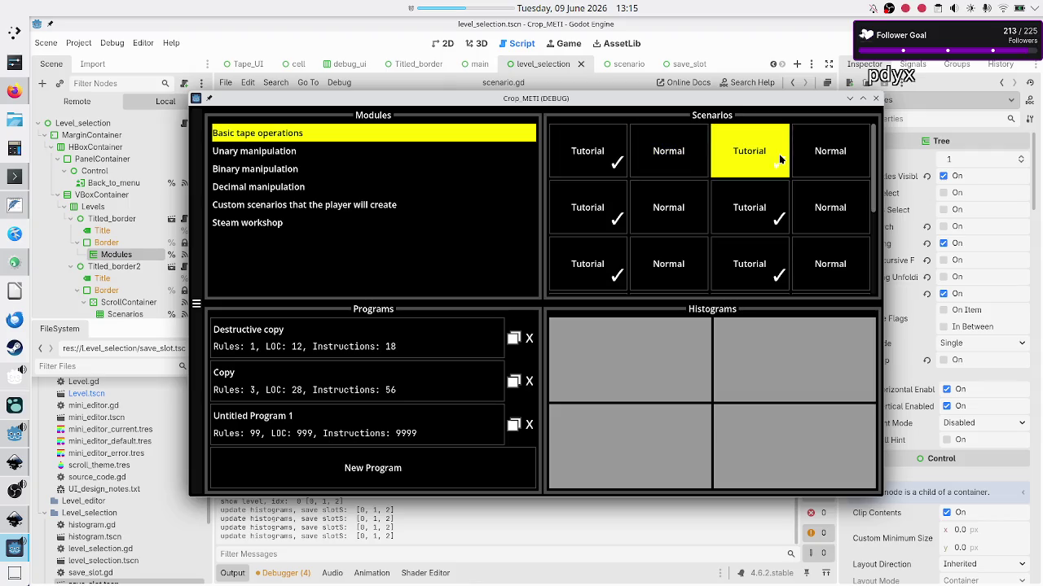
pyautogui.click(772, 220)
pyautogui.click(766, 263)
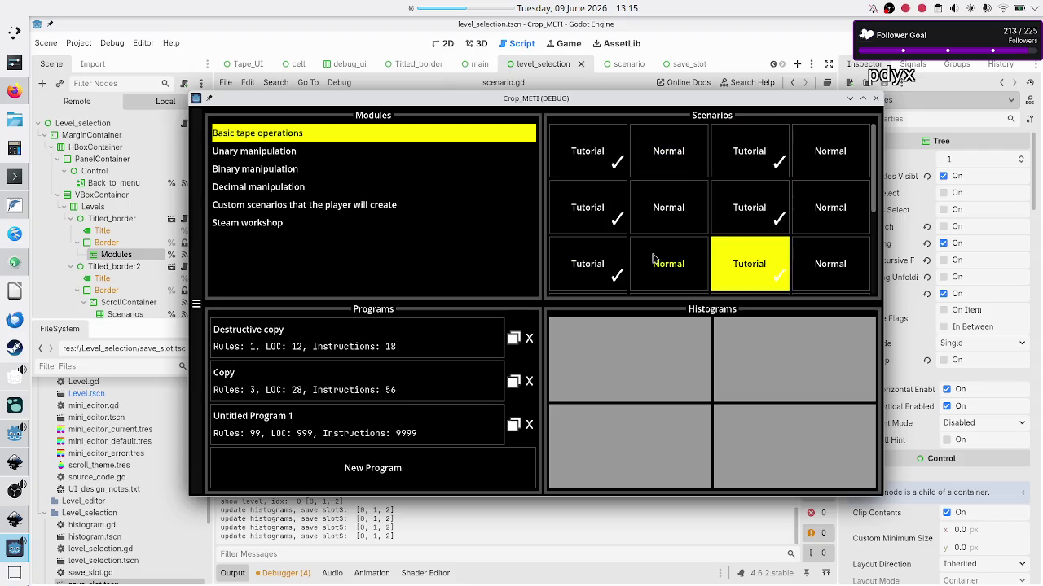
pyautogui.click(592, 273)
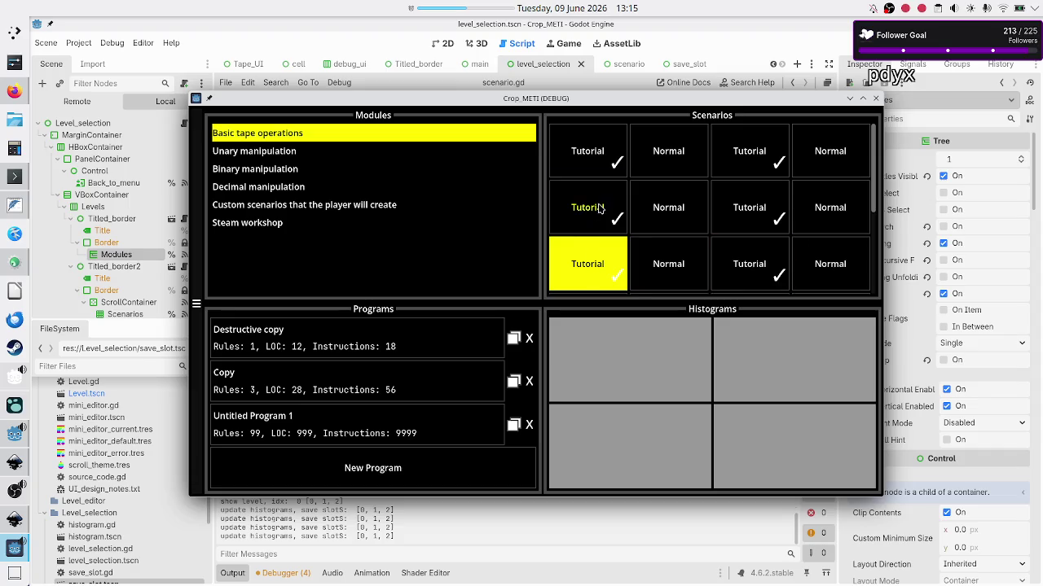
pyautogui.click(599, 210)
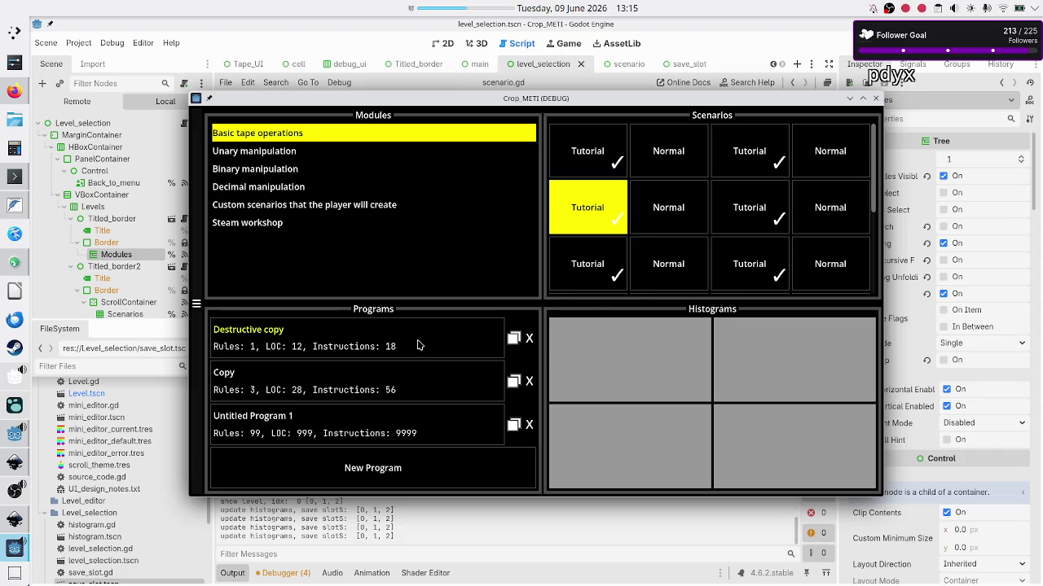
pyautogui.click(392, 465)
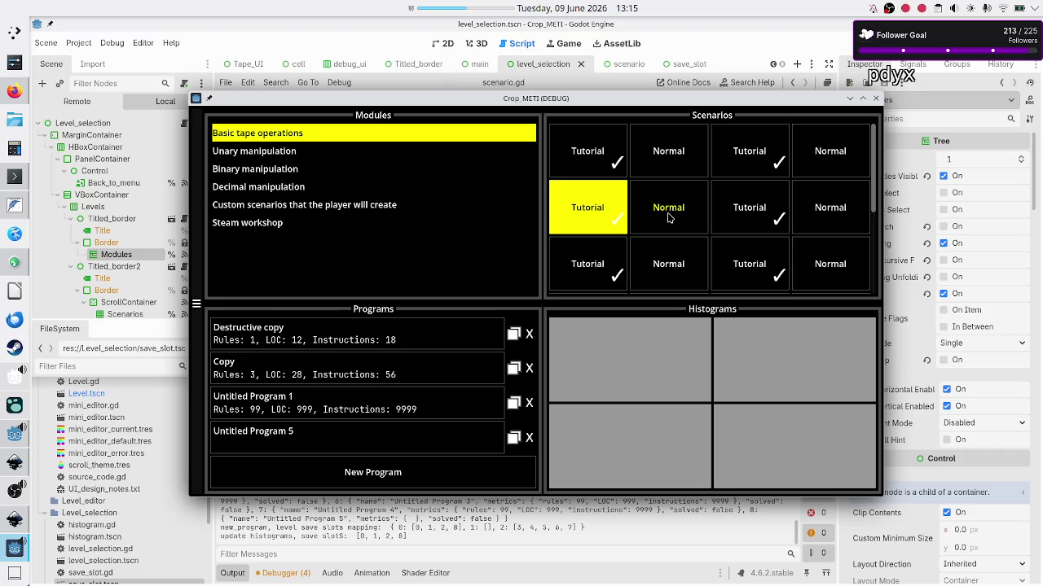
pyautogui.click(877, 99)
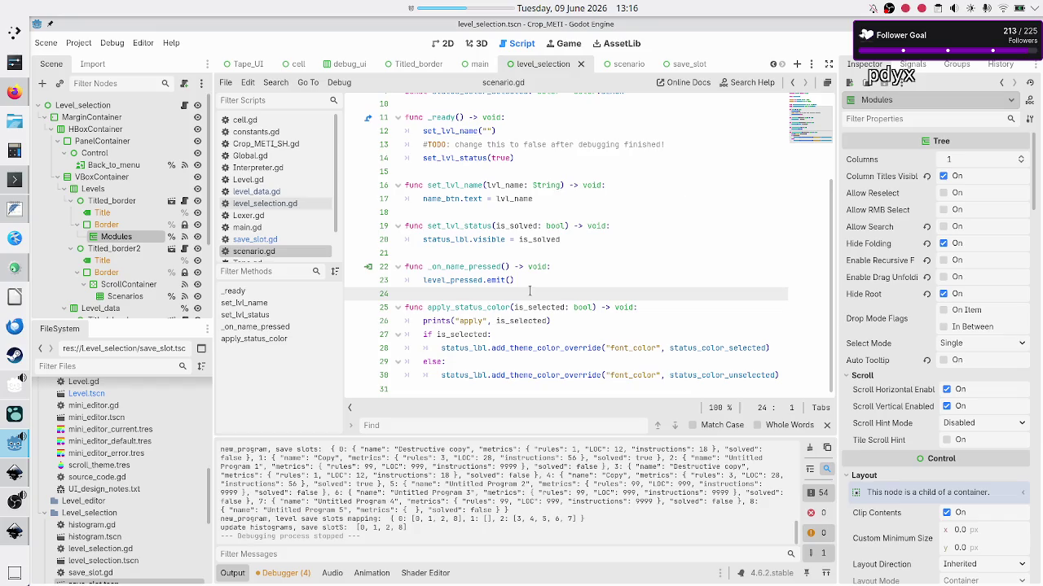
# Step: Search the whole project for apply_status_color with Find in Files
pyautogui.doubleClick(472, 308)
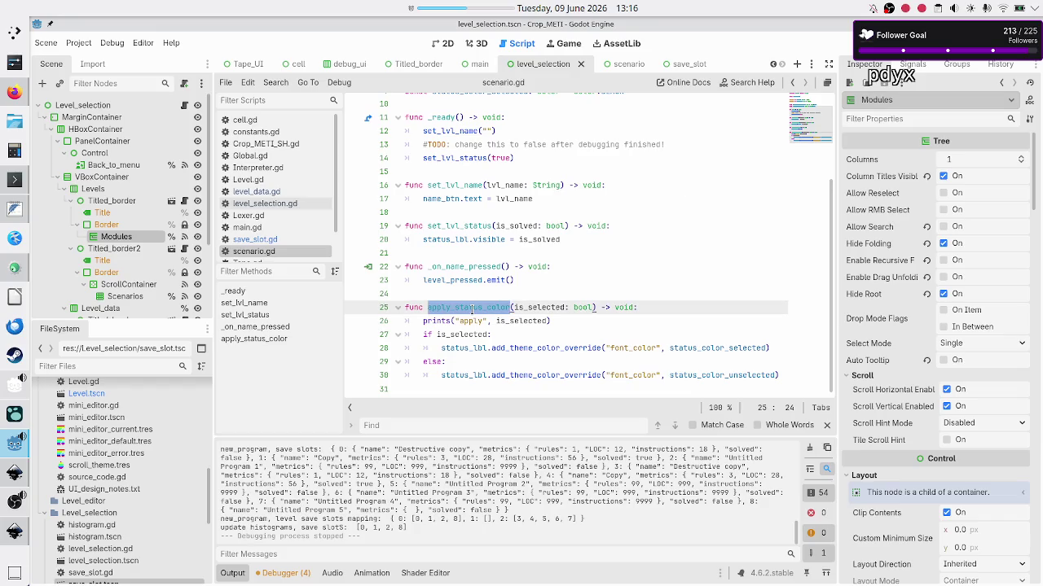
pyautogui.hotkey('ctrl', 'f')
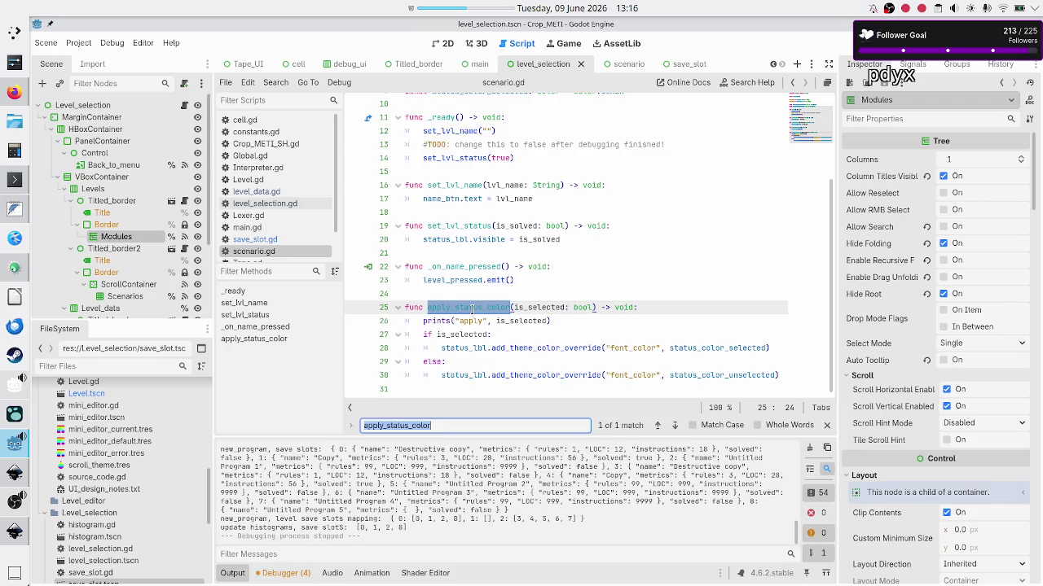
pyautogui.press('Escape')
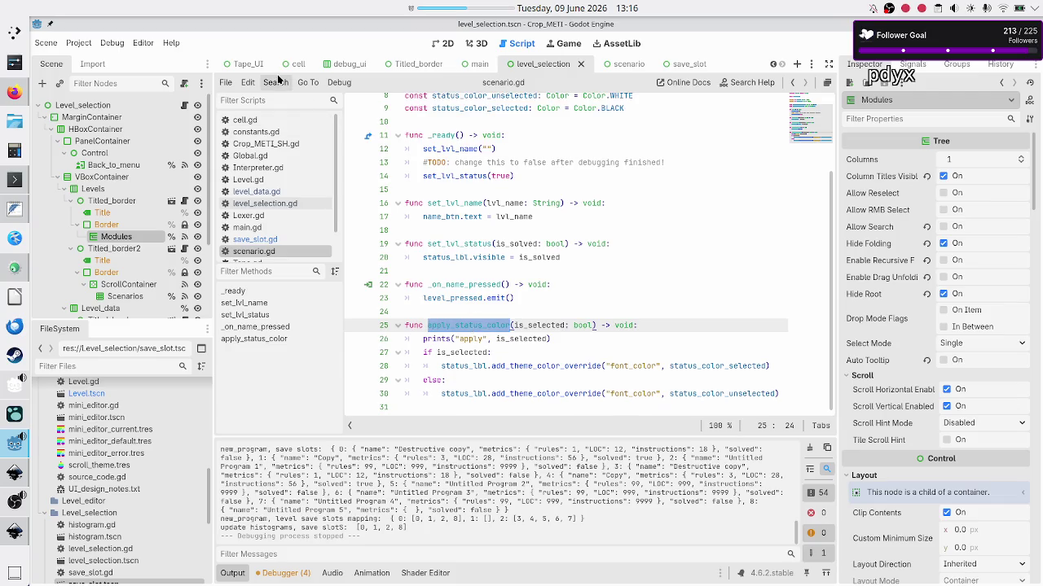
pyautogui.click(275, 83)
pyautogui.click(298, 155)
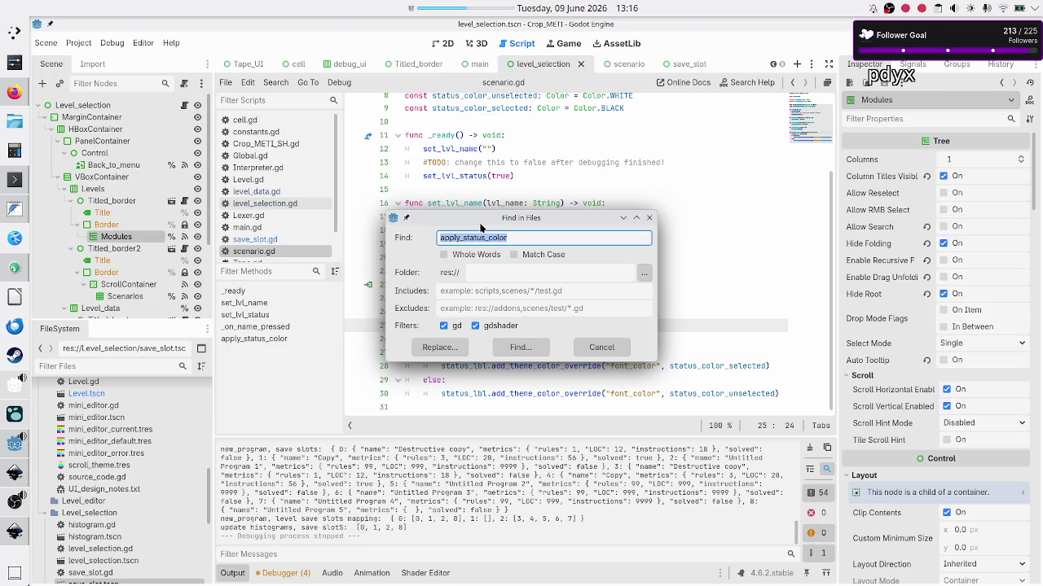
pyautogui.click(514, 349)
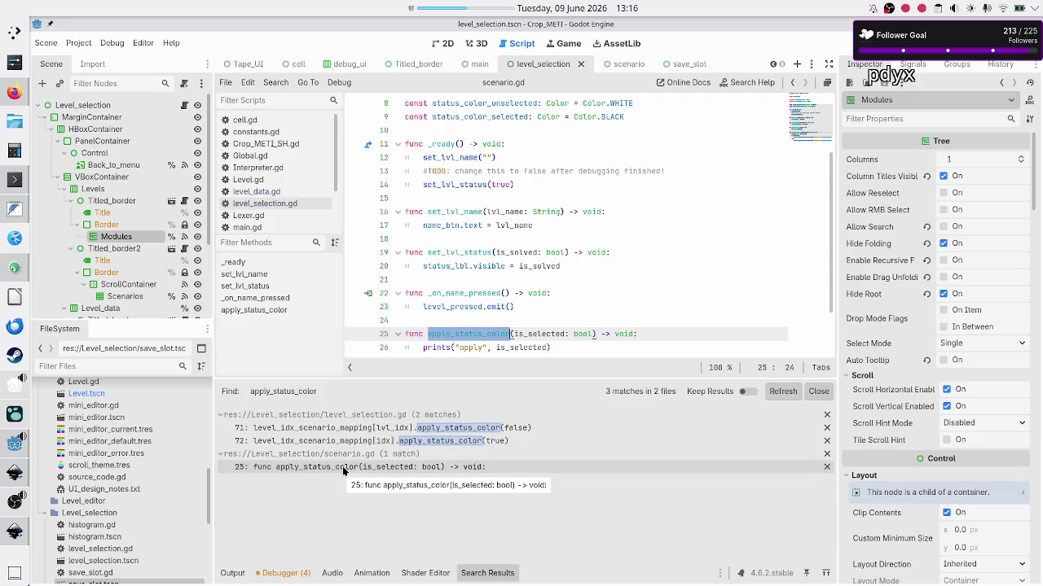
# Step: Open the line 71 call in level_selection.gd and highlight lvl_idx and level_idx_scenario_mapping on line 70
pyautogui.click(391, 434)
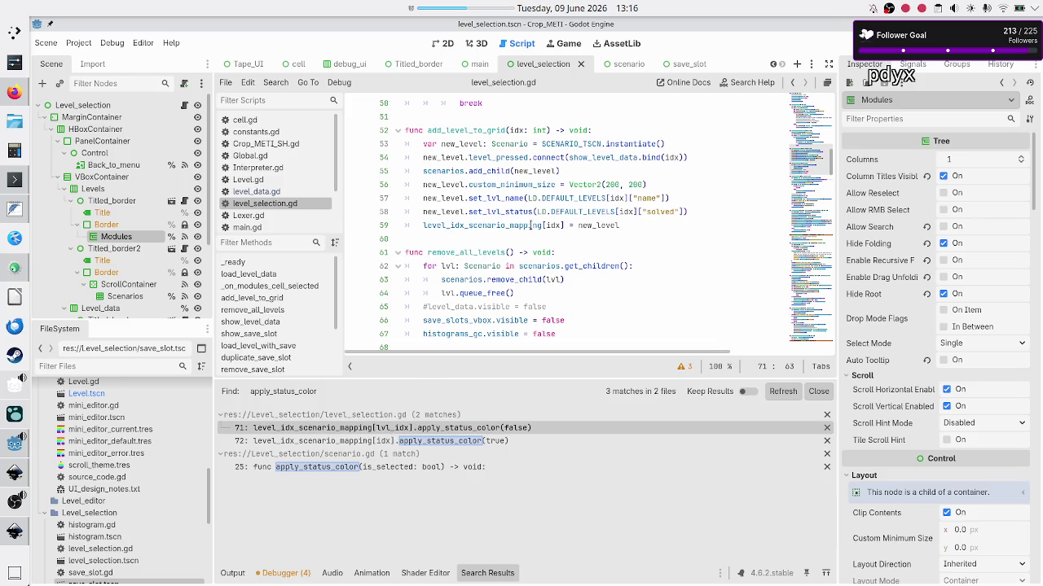
pyautogui.scroll(-8, 544, 206)
pyautogui.scroll(4, 543, 207)
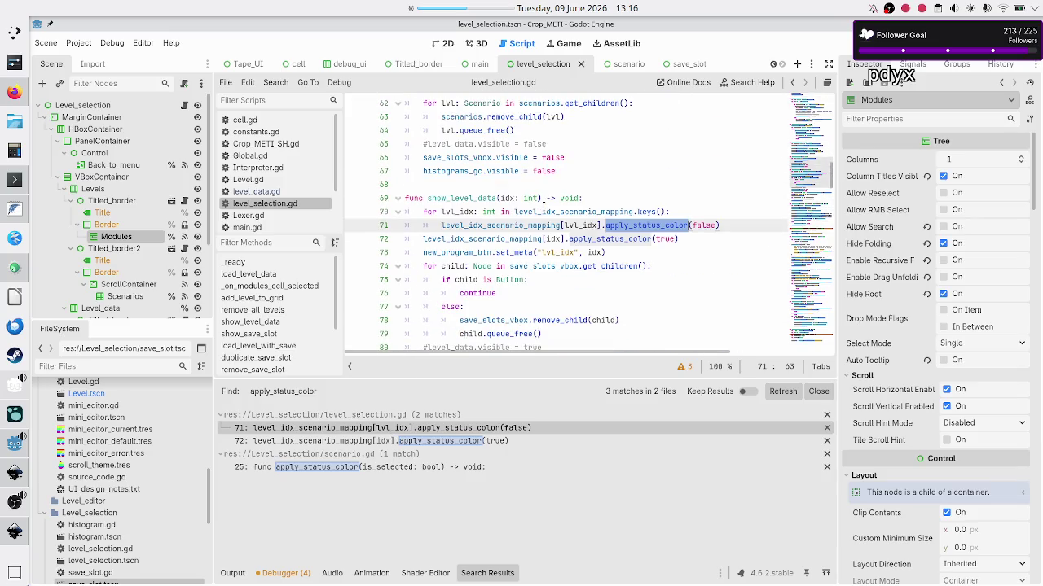
pyautogui.doubleClick(447, 211)
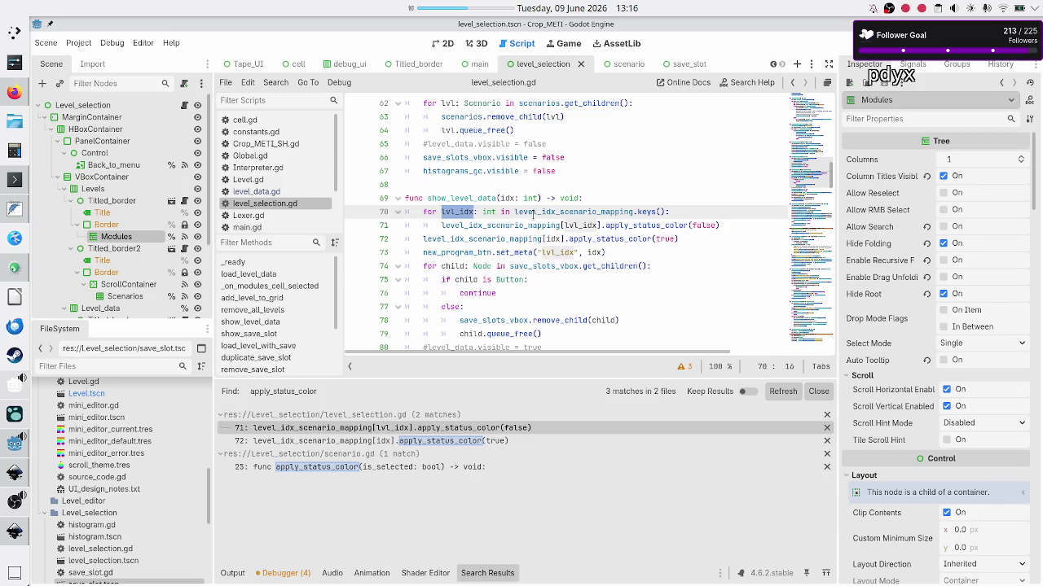
pyautogui.doubleClick(550, 211)
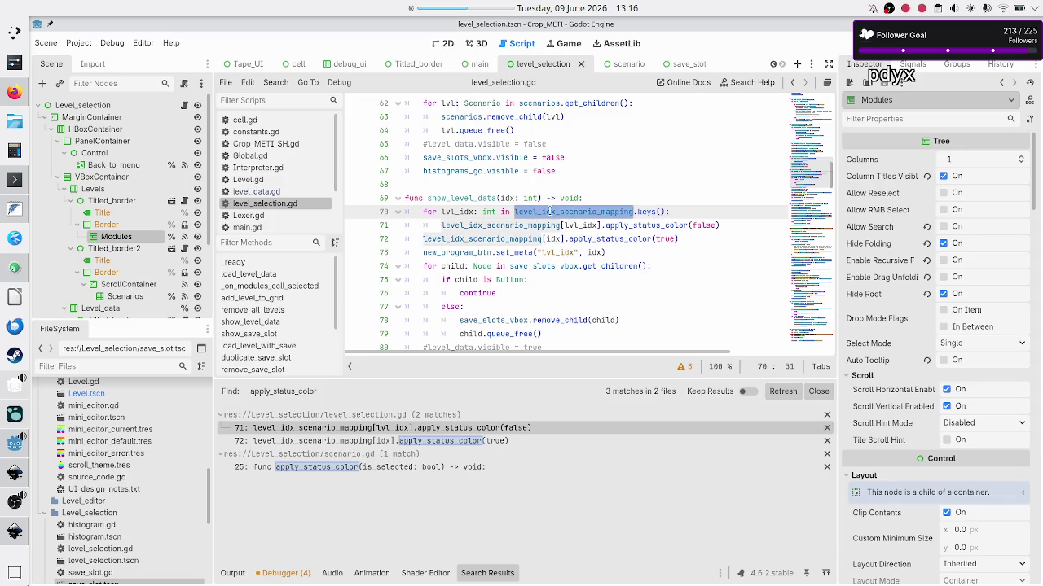
pyautogui.moveTo(572, 212)
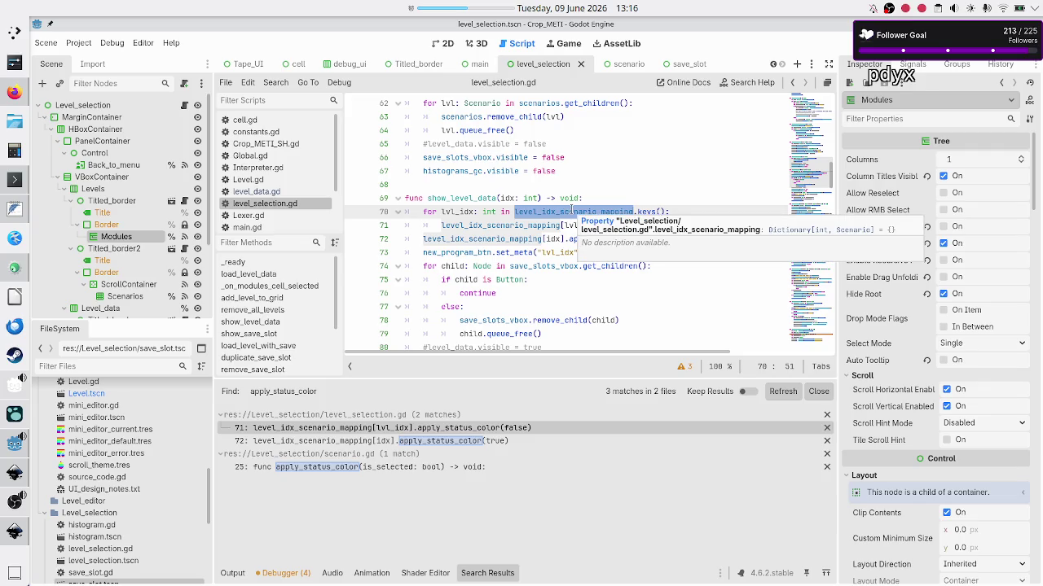